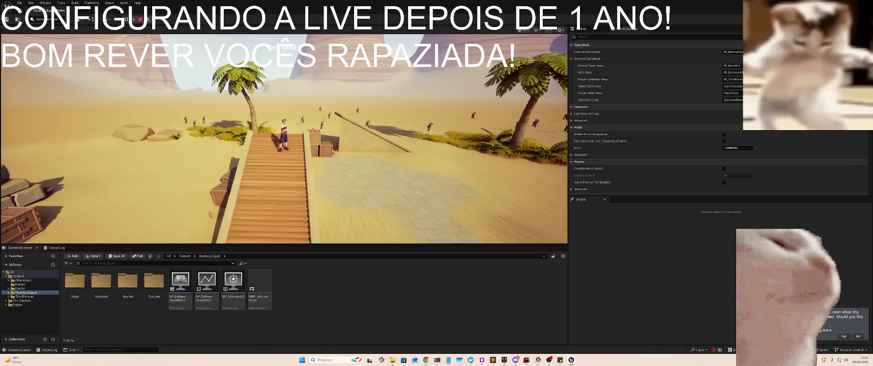
- Run the character down the stairs, across the sand and ramp, past the enemies
left_click(284, 137)
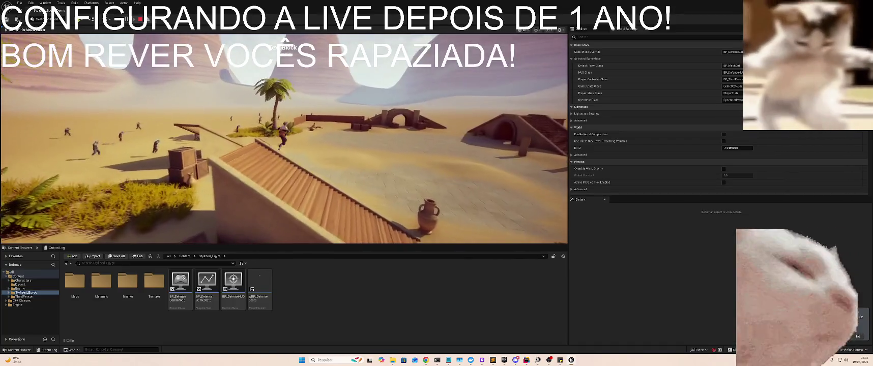
key("w")
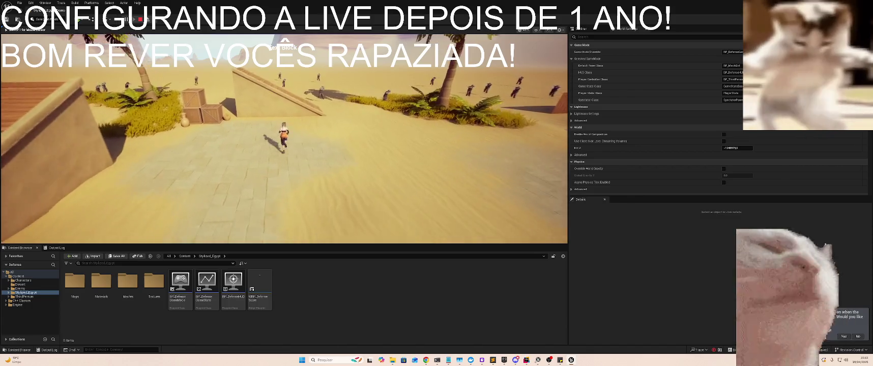
key("w")
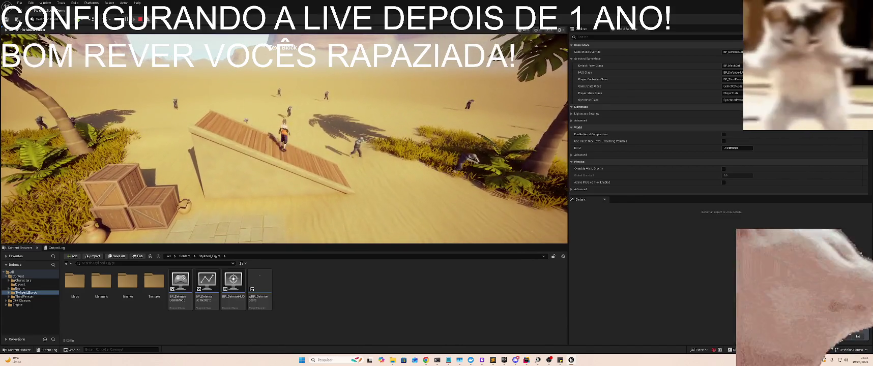
key("w")
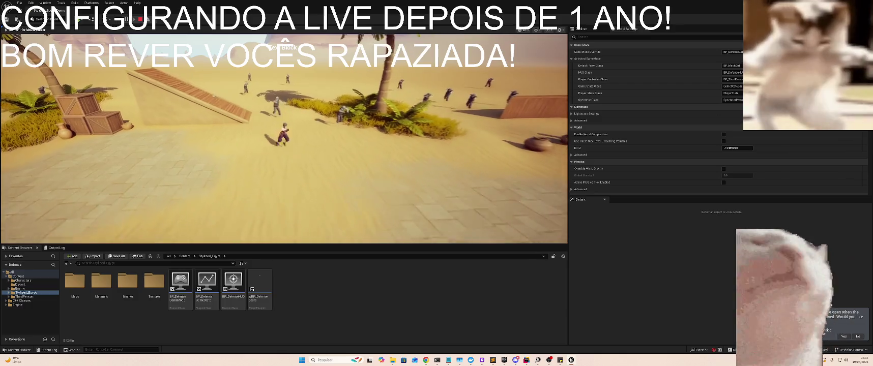
key("w")
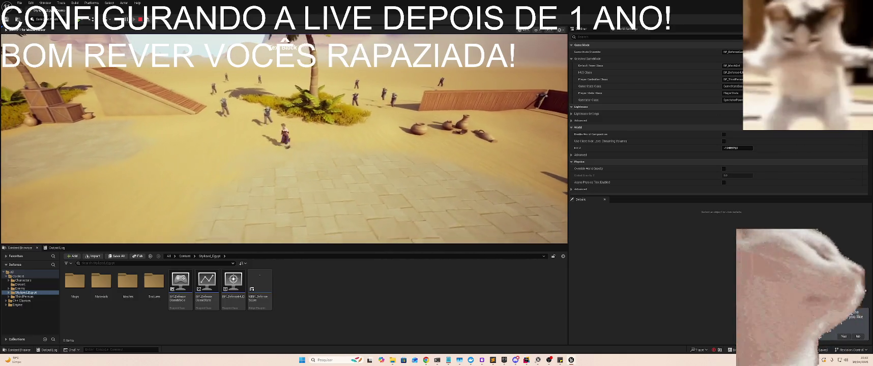
key("w")
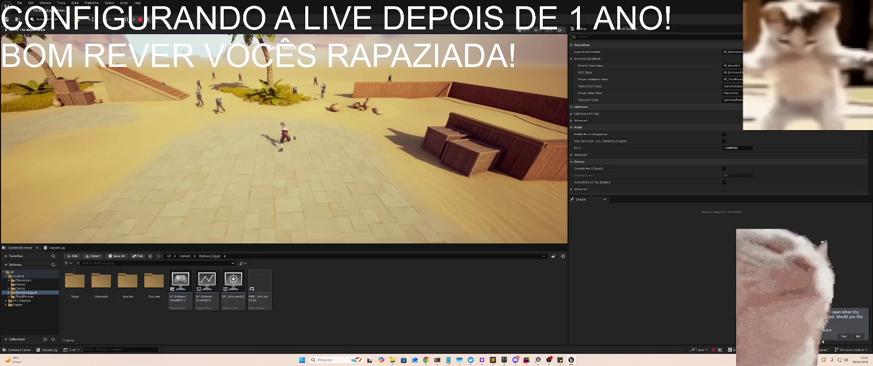
key("w")
key("w")
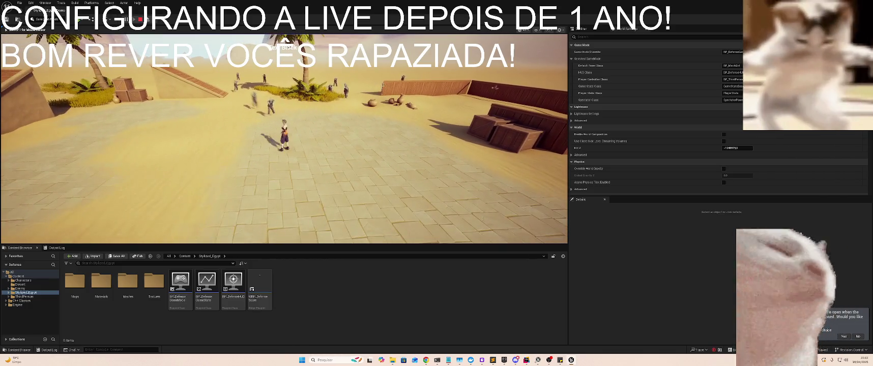
key("w")
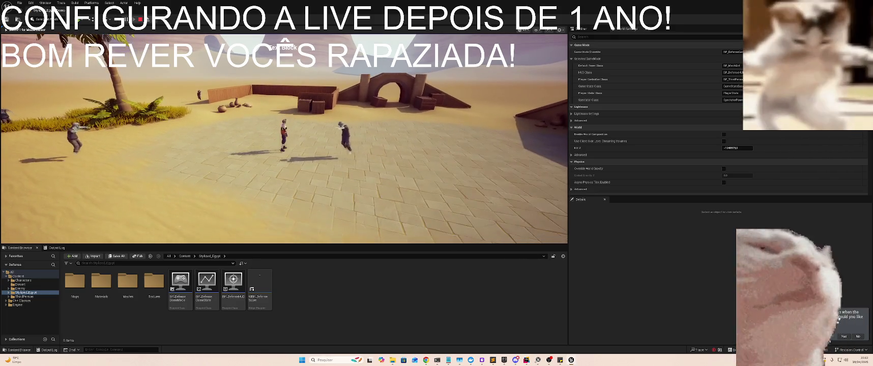
- Run on toward the wooden wall and jump off it
key("w")
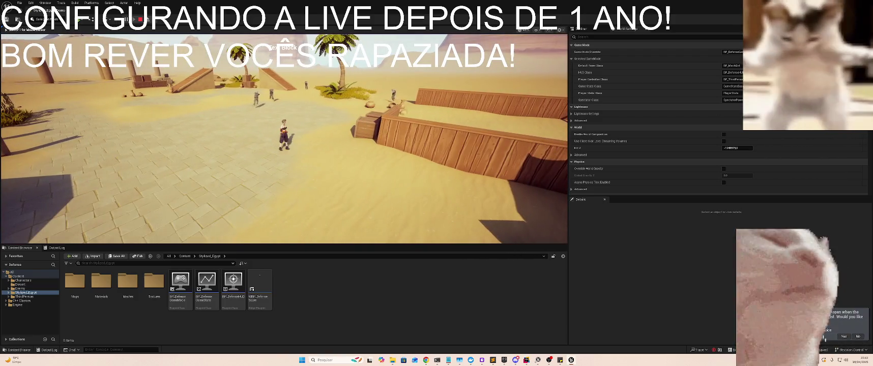
key("w")
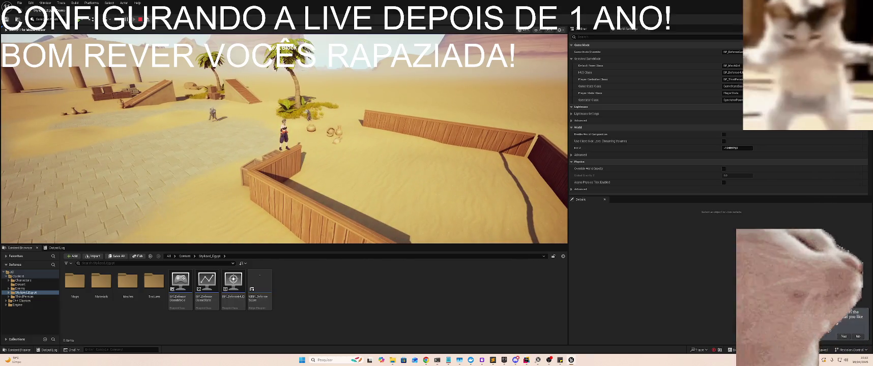
key("w")
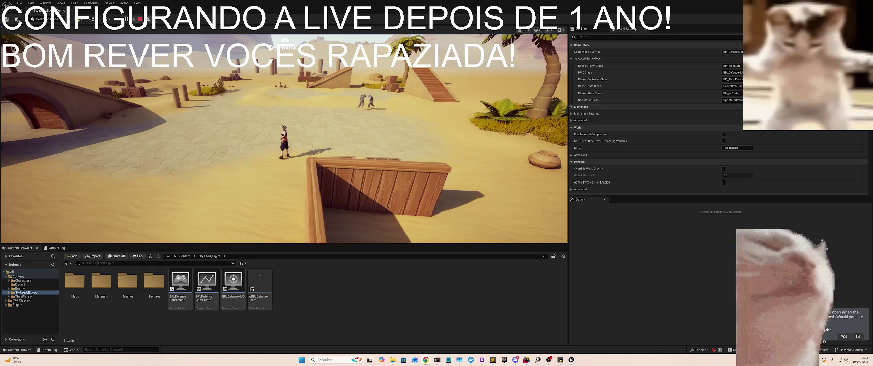
- Retake control, run forward once more, then stop the play session
left_click(306, 152)
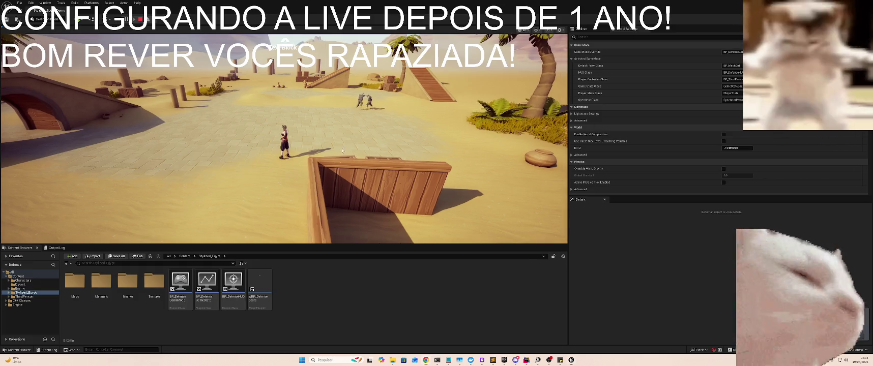
key("w")
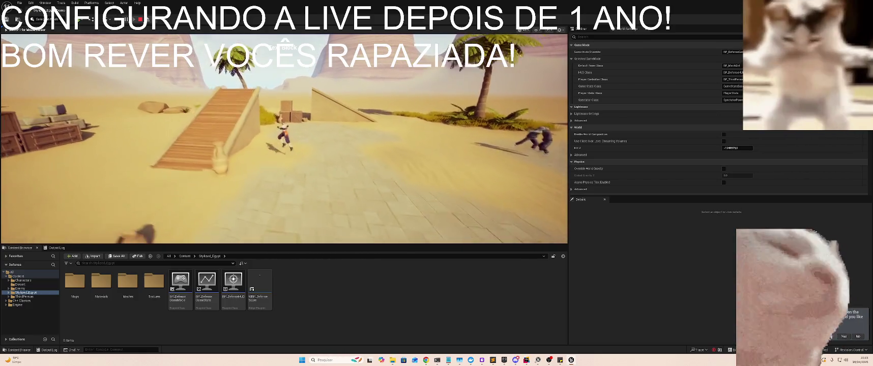
key("Escape")
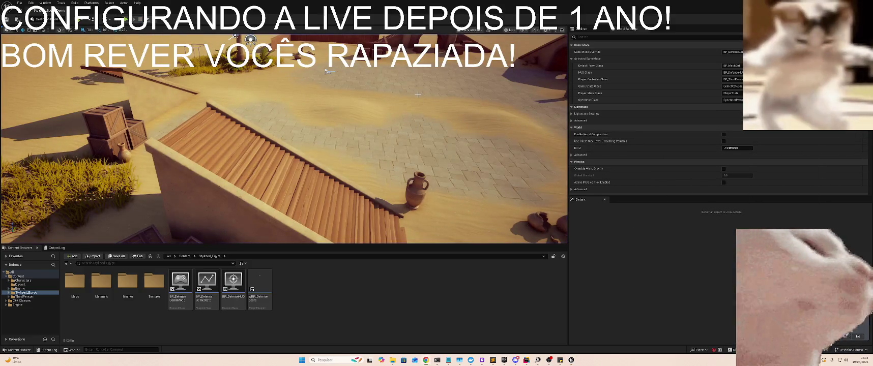
key("alt+Tab")
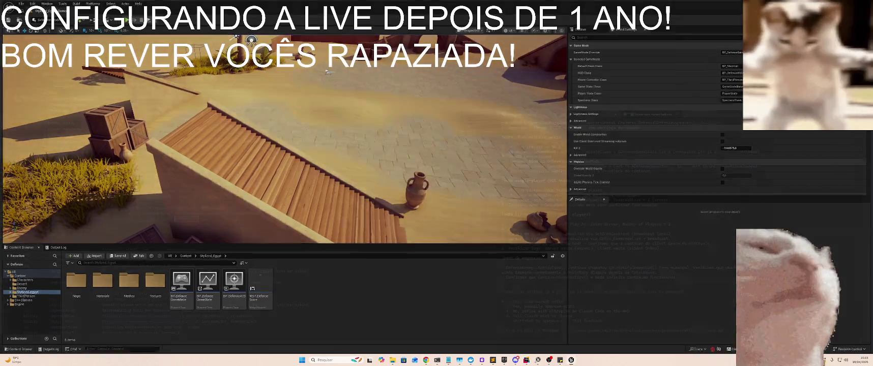
- Review Claude's ADefenseGameState enemies-alive plan and pick the manual-edit approval option
key("alt+Tab")
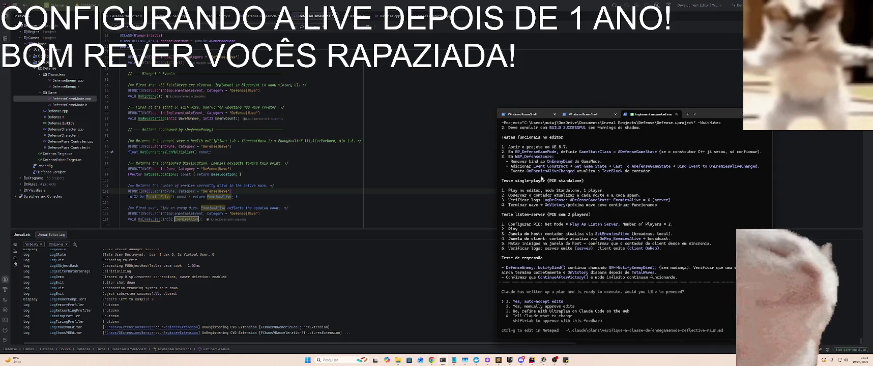
scroll(537, 193, "up", 2)
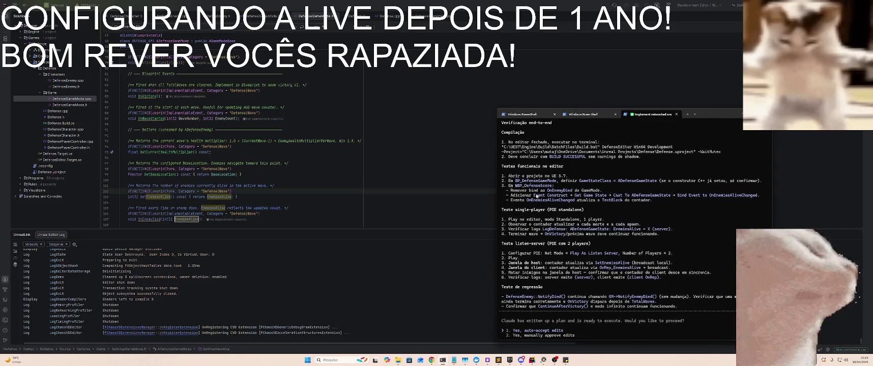
scroll(555, 229, "down", 2)
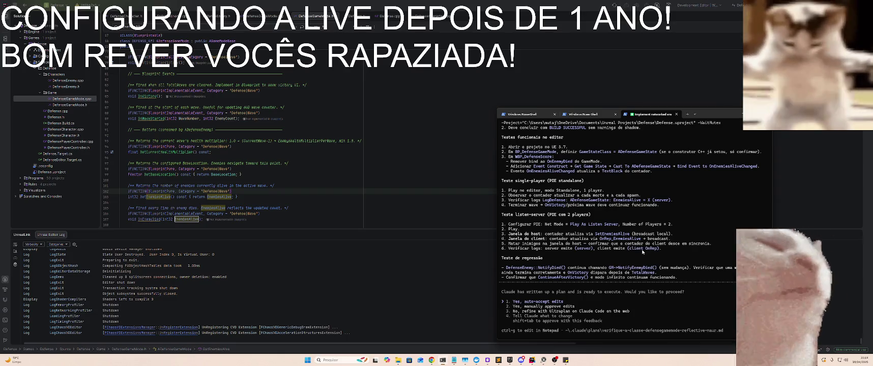
key("Down")
key("Down")
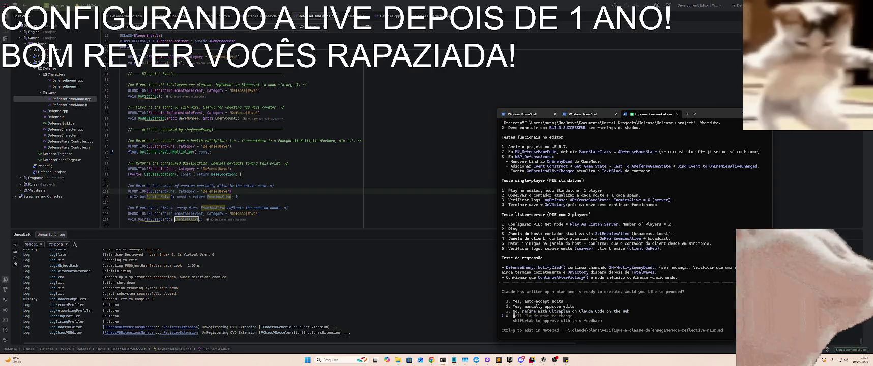
key("Up")
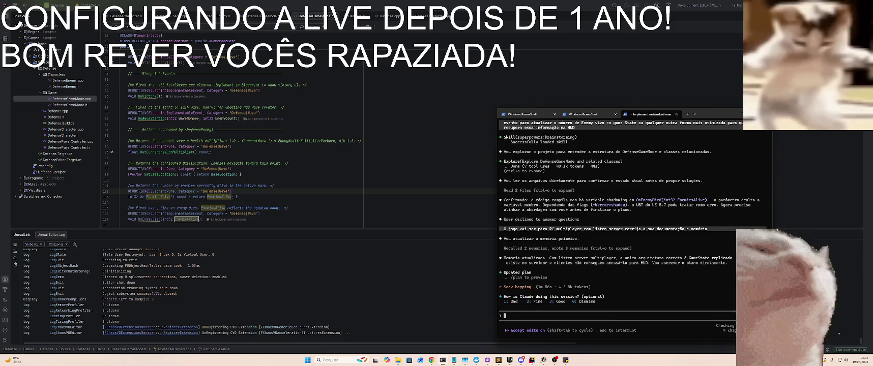
- Accept the plan so Claude creates ADefenseGameState and refactors ADefenseGameMode
key("1")
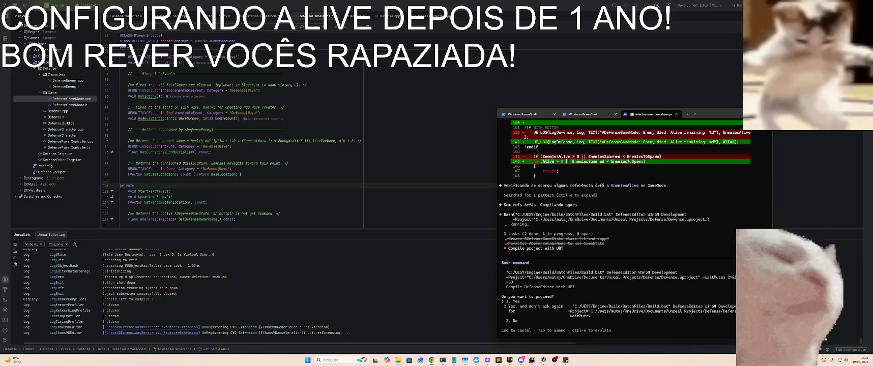
- Allow the Build.bat compile without future prompts and run it
key("Down")
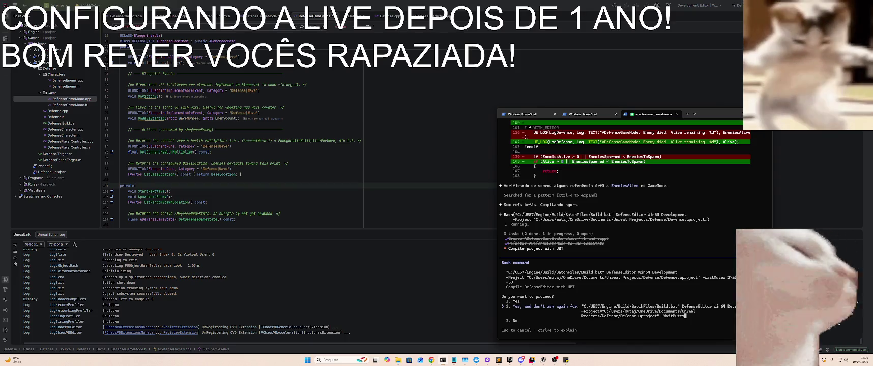
key("Return")
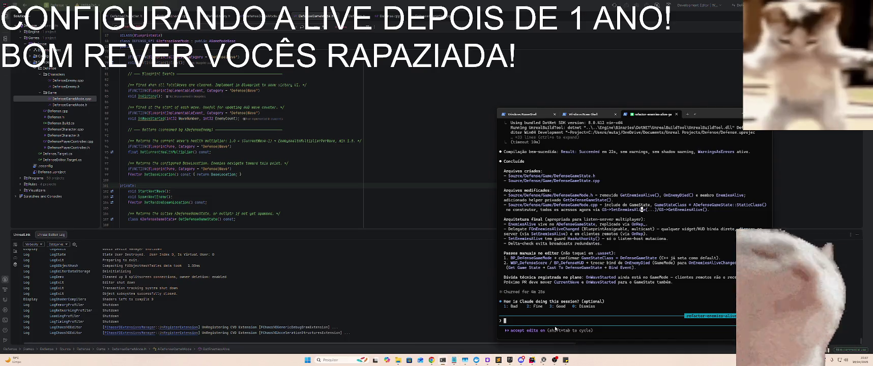
- Check the account usage limits with /usage, then dismiss the report
type("/usa")
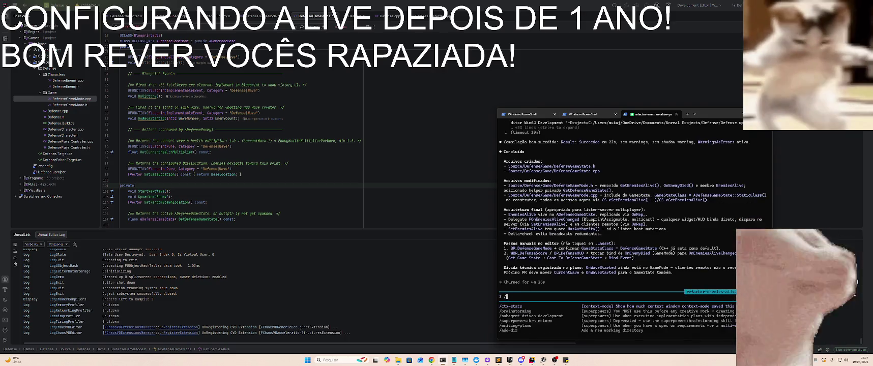
key("Return")
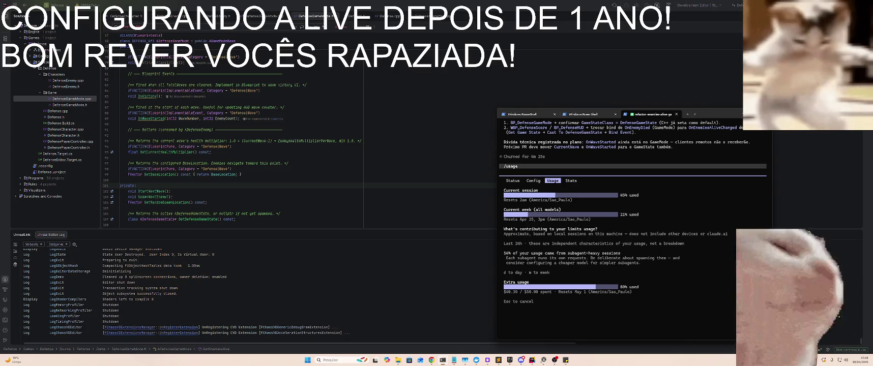
key("Escape")
- Show the context-mode statistics with /ct and scroll back to the file summary
type("/ct")
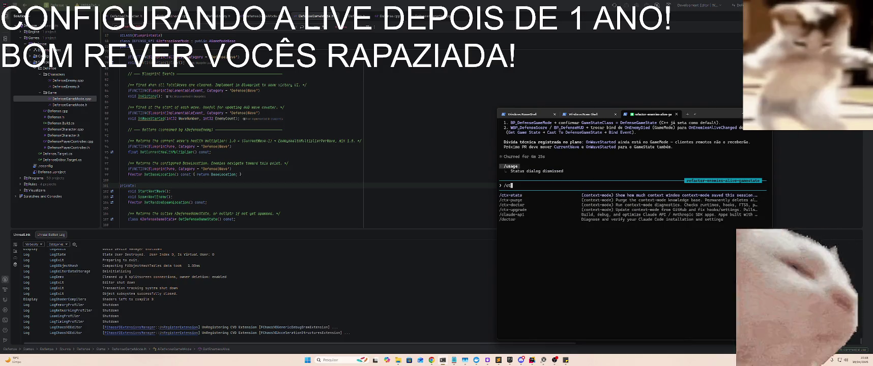
key("Return")
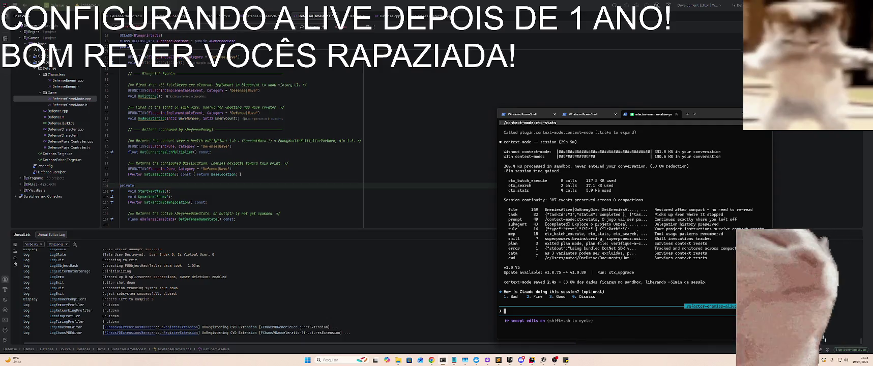
scroll(608, 299, "up", 5)
scroll(608, 299, "up", 2)
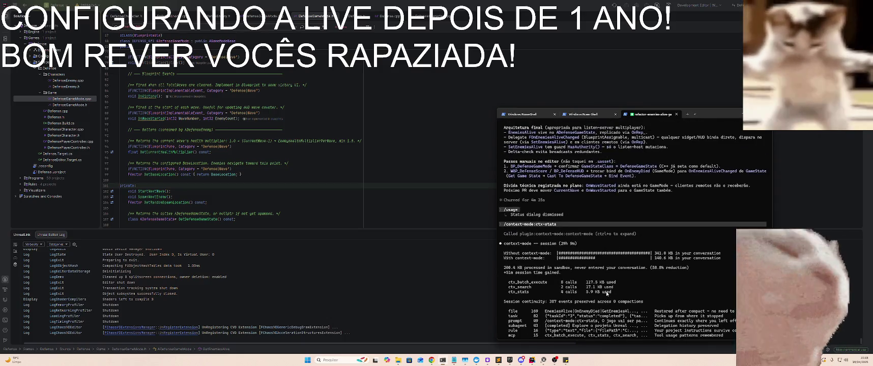
scroll(605, 289, "up", 2)
scroll(604, 288, "up", 1)
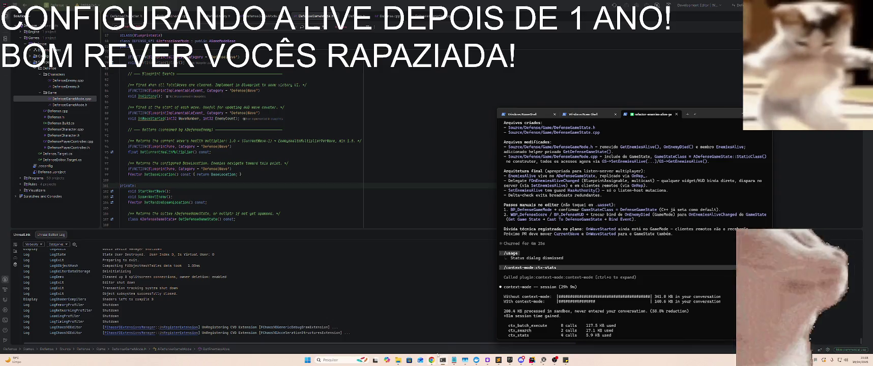
- Minimize the terminal and build the Defense project in Rider until it succeeds
left_click(543, 360)
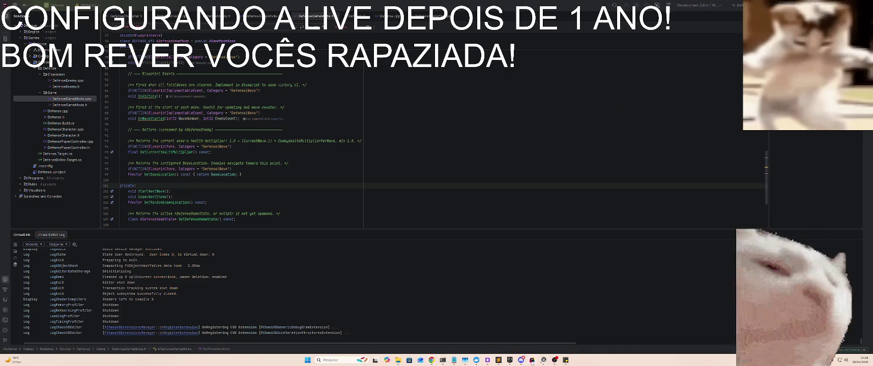
left_click(669, 5)
scroll(678, 188, "up", 2)
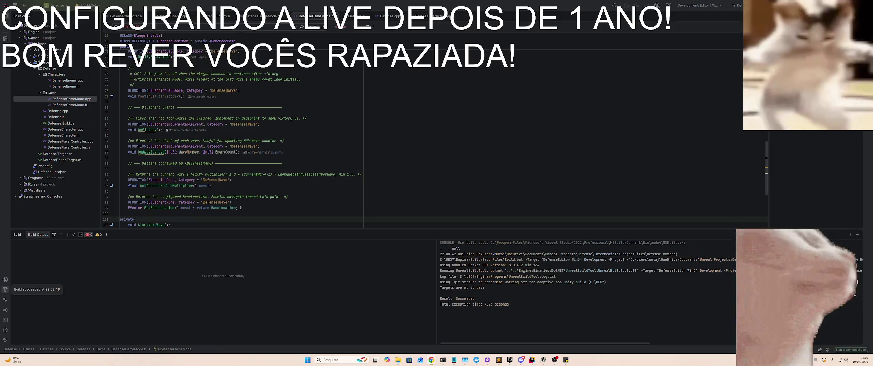
- Switch from Rider to the Defense project folder window
key("alt+Tab")
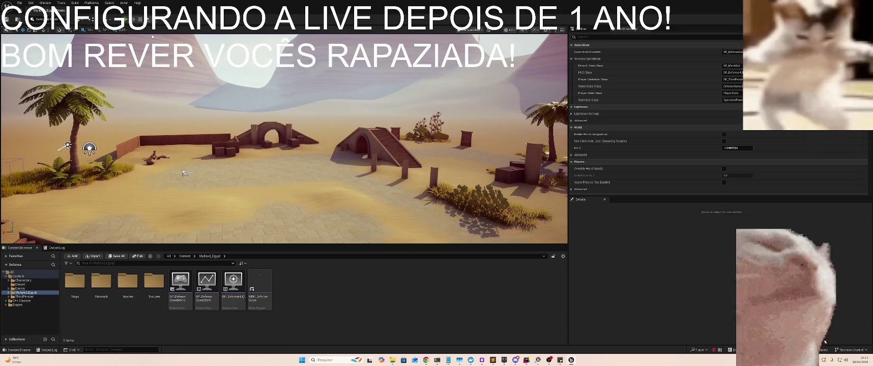
- Start Play with the Output Log visible and run the character across the desert
left_click(125, 19)
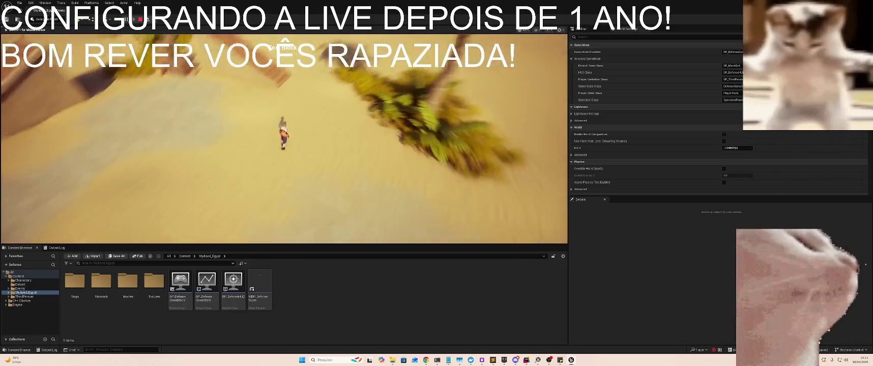
key("super")
left_click(57, 249)
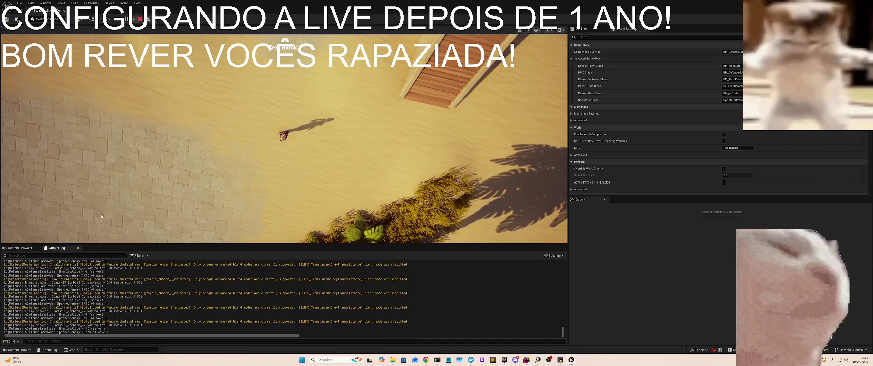
key("w")
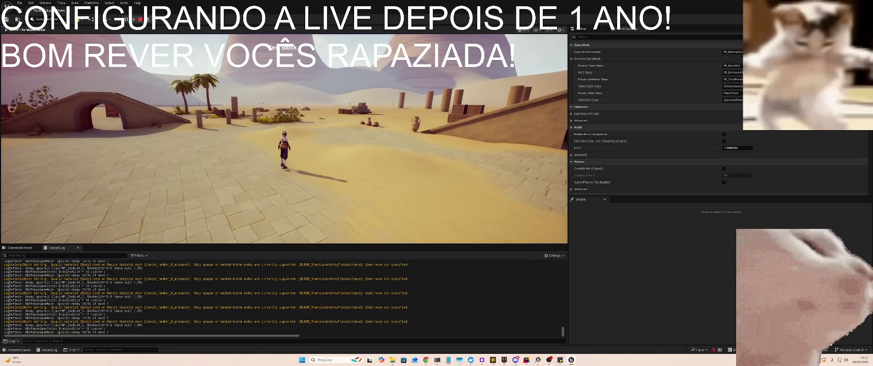
key("w")
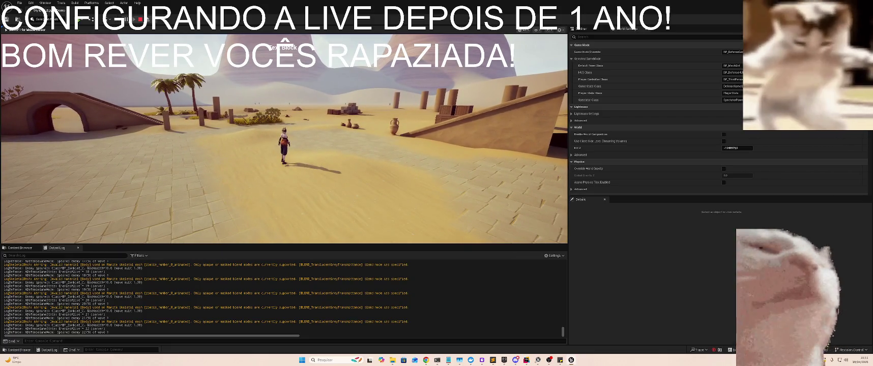
key("w")
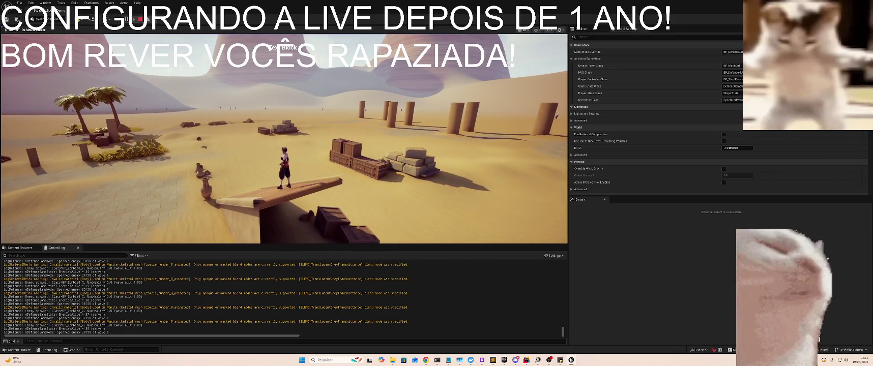
key("w")
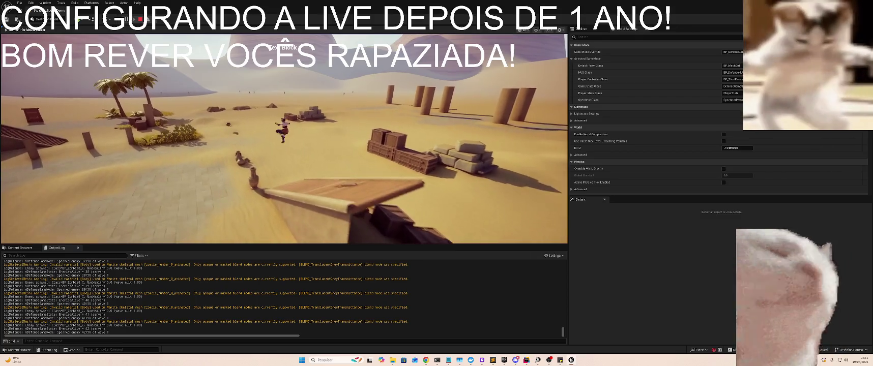
- Jump across the sand toward the pyramid and palms, then climb the ramp stairs
key("space")
key("w")
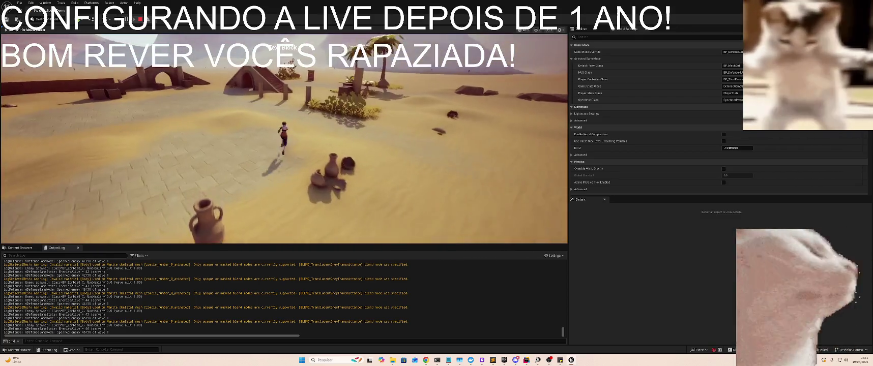
key("w")
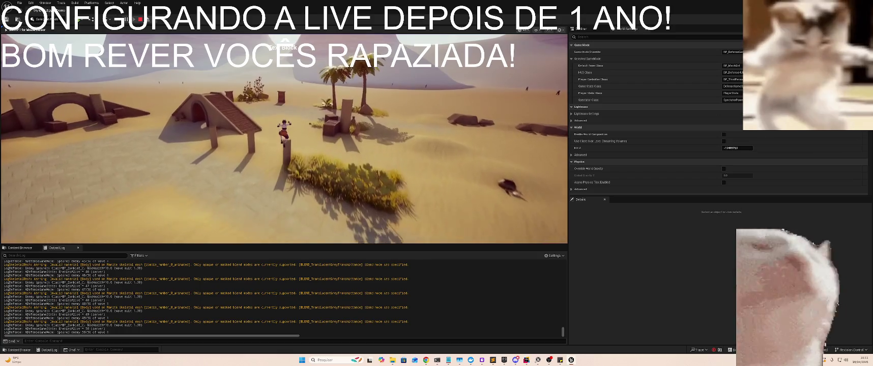
key("space")
key("w")
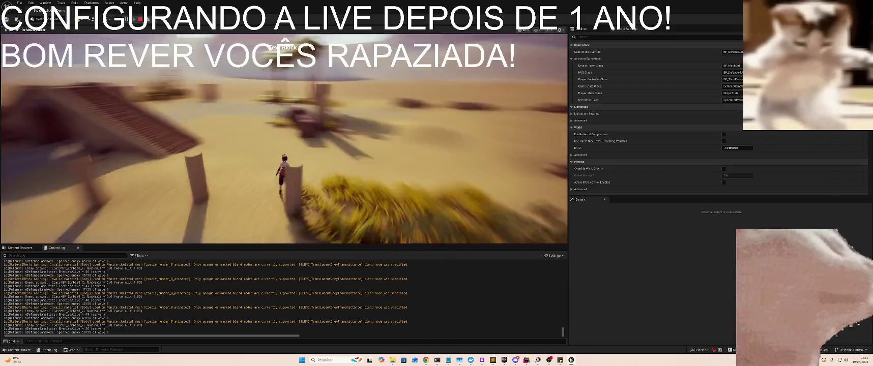
key("w")
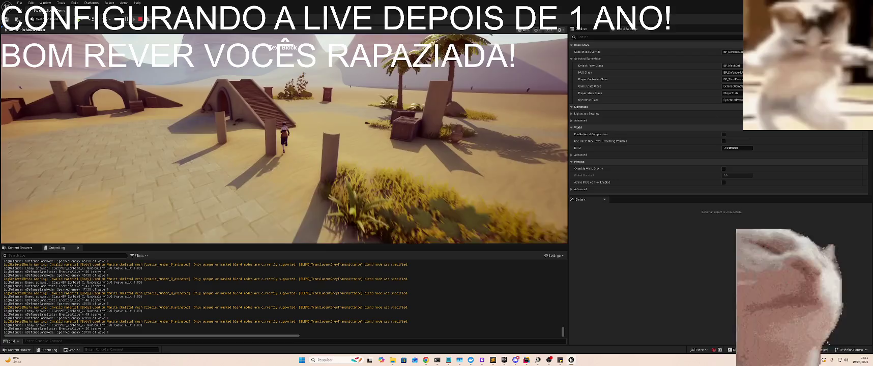
key("w")
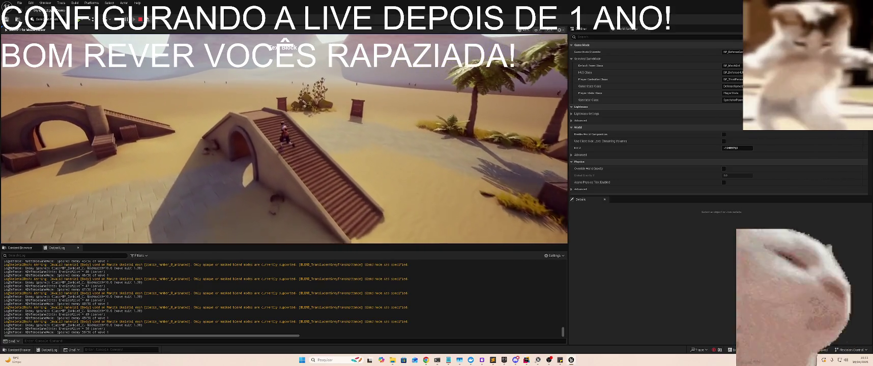
- Stop the play-test and switch to another window
key("super")
key("Escape")
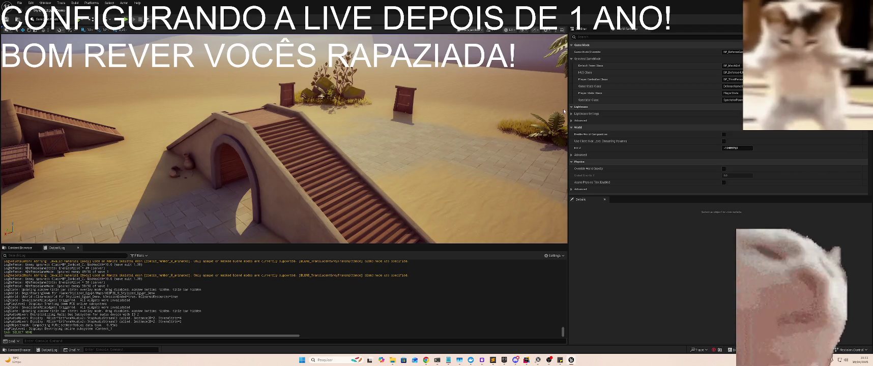
key("alt+Tab")
key("alt+Tab")
key("alt+Tab")
key("alt+Tab")
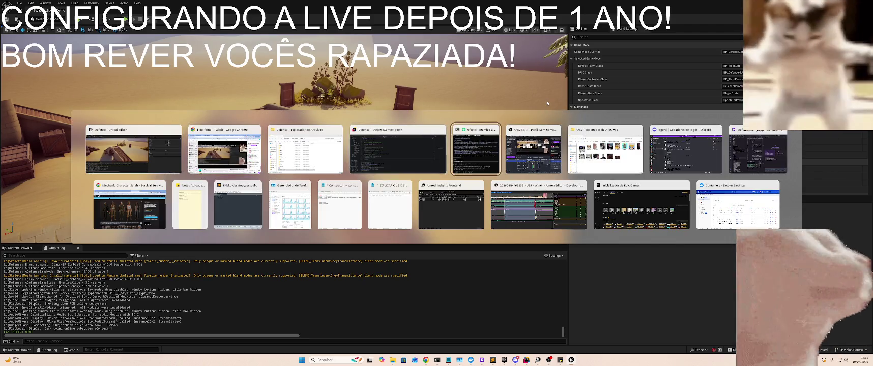
- Scroll up through Claude's summary of the new DefenseGameState files and successful build
scroll(608, 170, "up", 3)
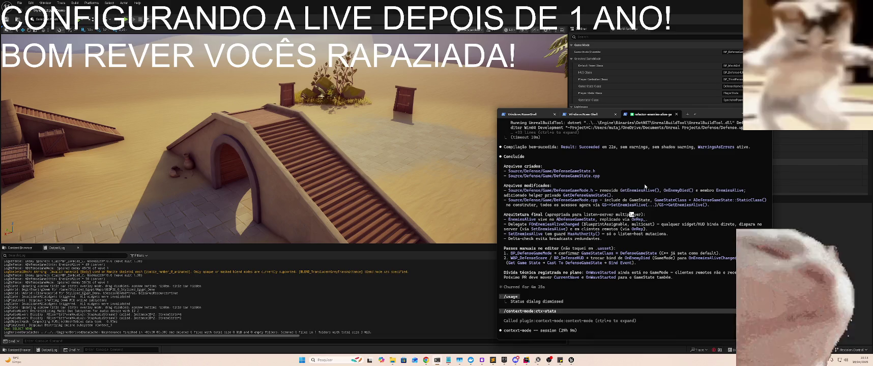
- Cycle through the open windows to bring Rider back in front of the terminal
key("alt+Tab")
key("alt+Tab")
key("alt+Tab")
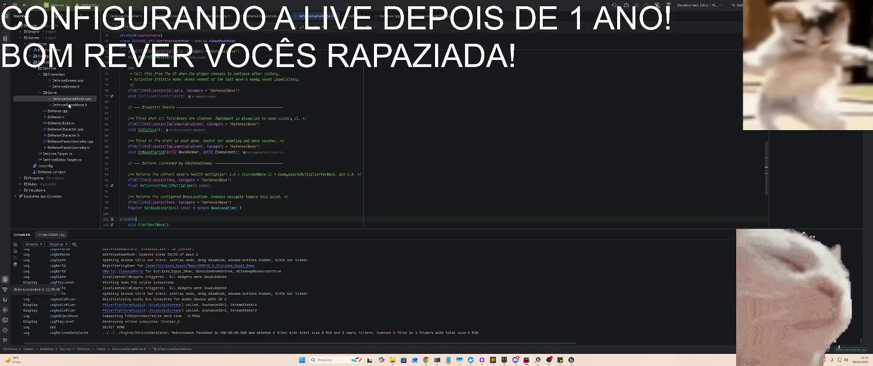
key("alt+Tab")
key("alt+Tab")
key("alt+Tab")
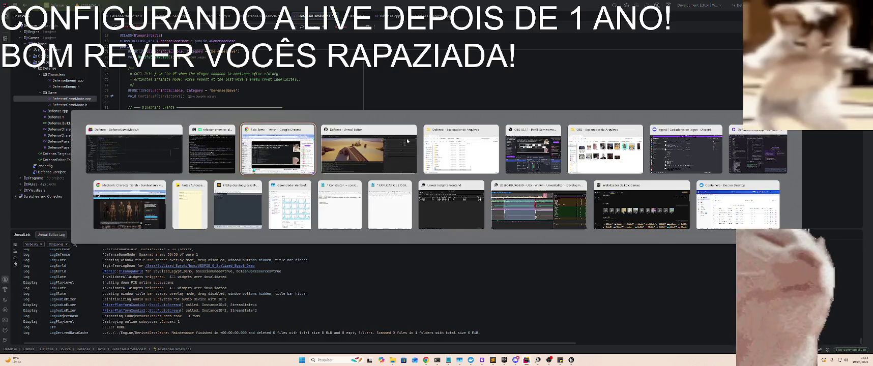
left_click(740, 149)
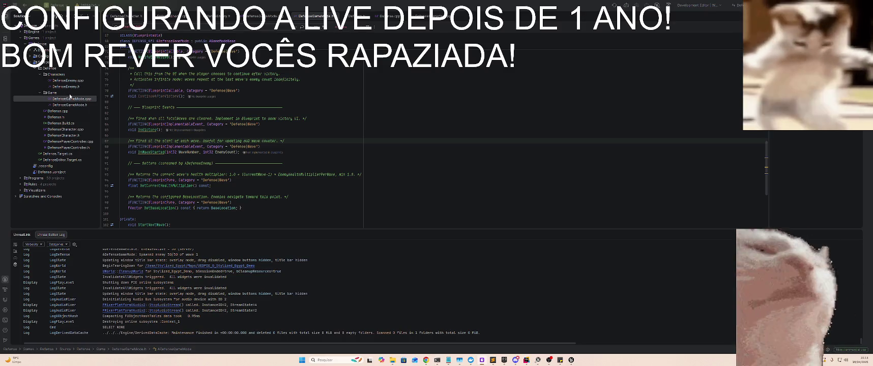
key("alt+Tab")
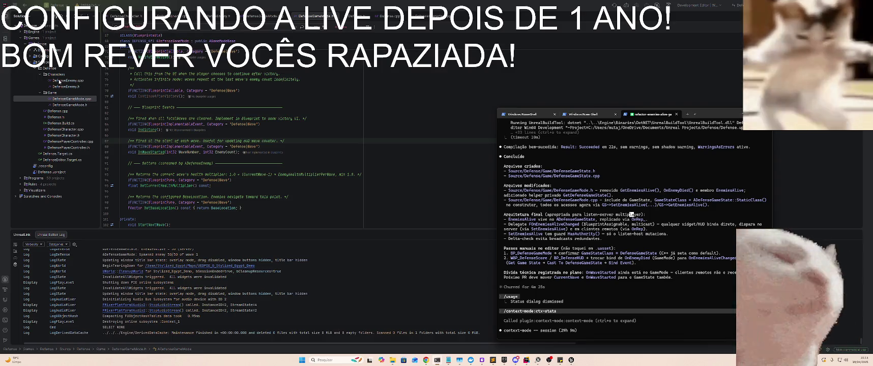
left_click(45, 61)
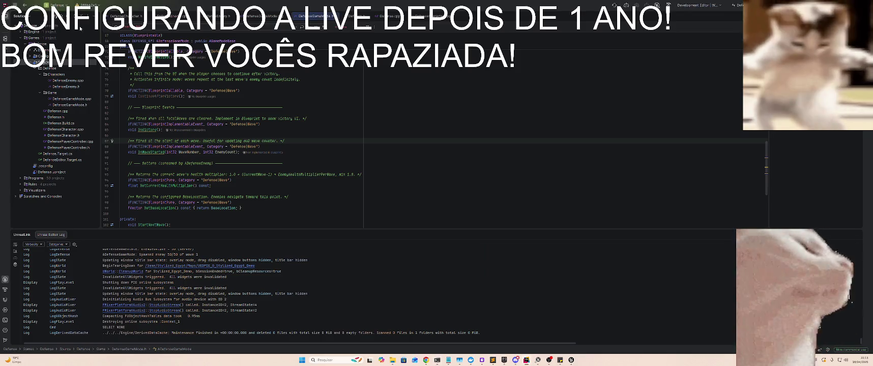
- Quit Rider with Alt+F4 and confirm Exit
right_click(45, 60)
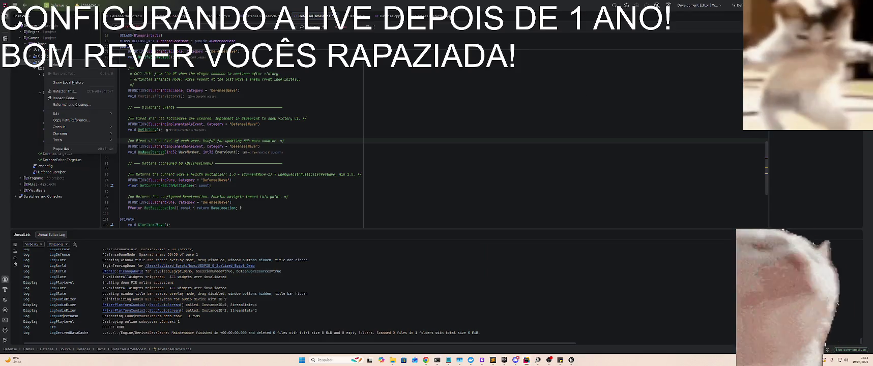
key("alt+F4")
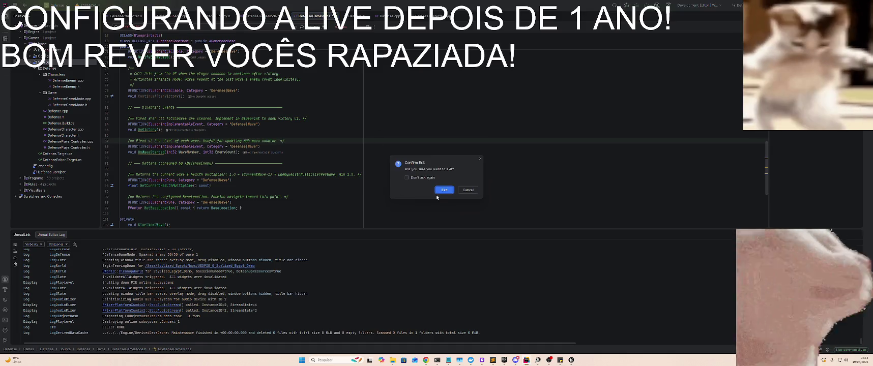
left_click(442, 191)
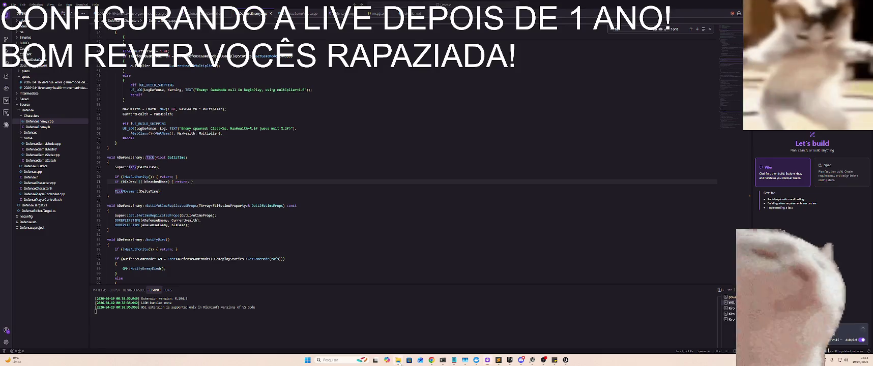
- Select the Defense.sln solution file in the Defense project folder window
mouse_move(398, 360)
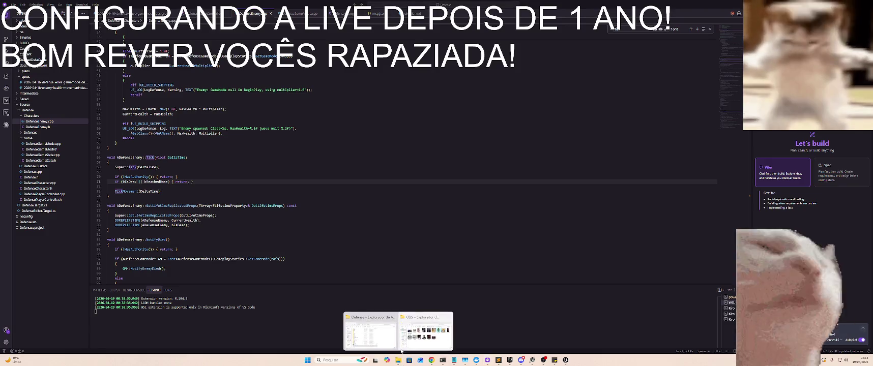
left_click(398, 333)
left_click(568, 278)
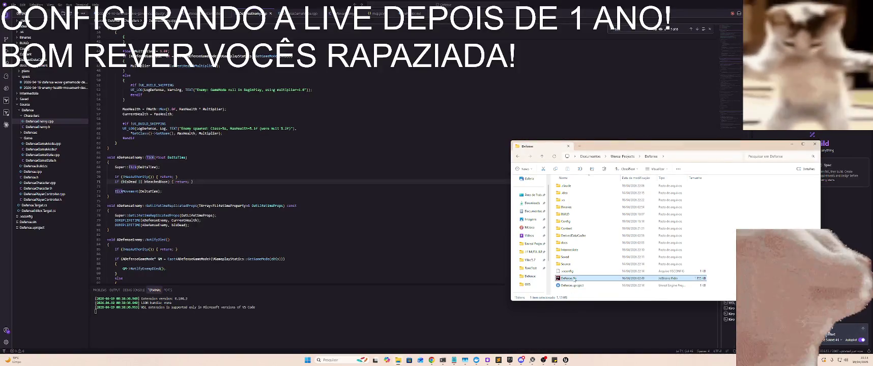
- Open DefenseGameState.cpp in VS Code, select OnEnemiesAliveChanged on line 32, and return to Unreal
left_click(283, 226)
left_click(341, 198)
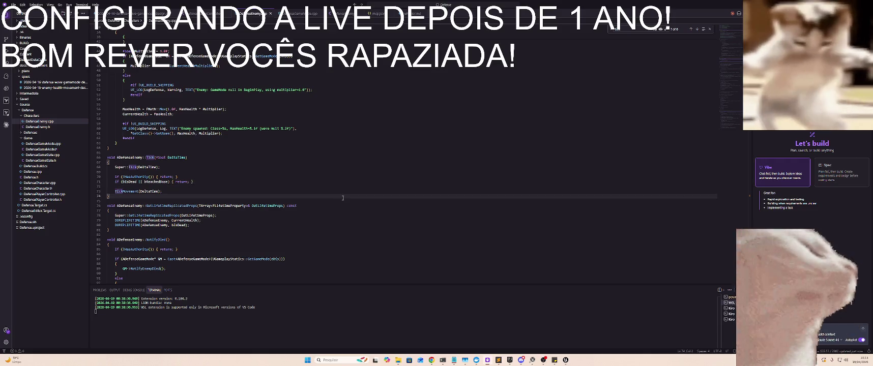
left_click(63, 154)
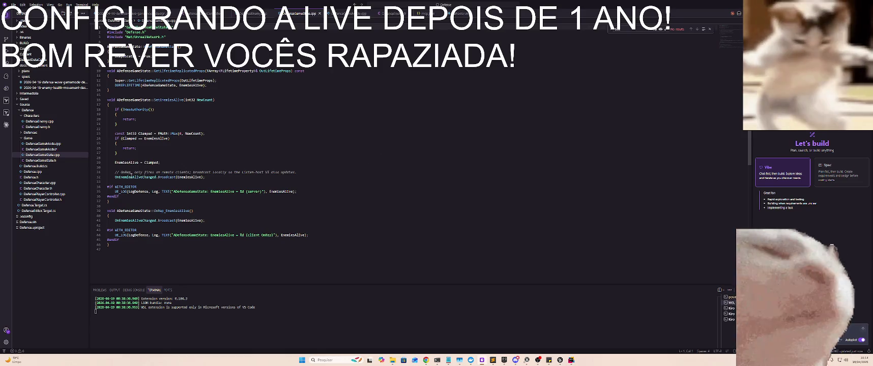
double_click(130, 177)
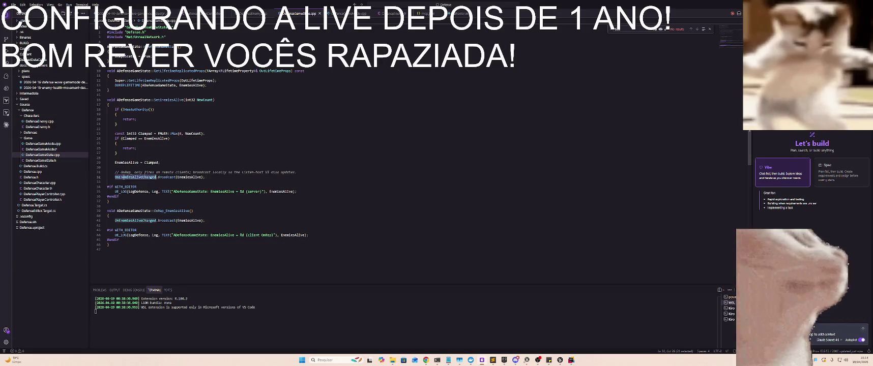
key("alt+Tab")
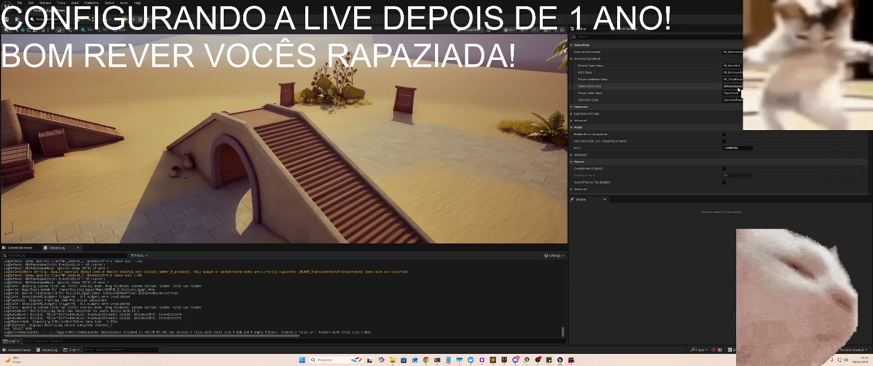
- Set World Settings' Game State Class to BP_DefenseGameState and open that blueprint from the Content Browser
left_click(737, 87)
key("Down")
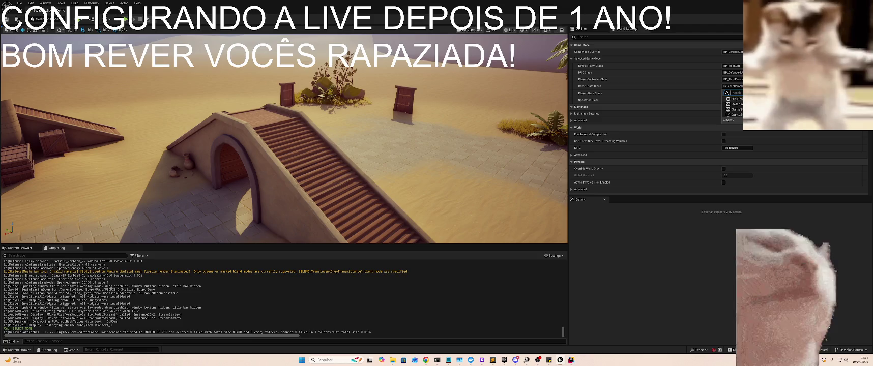
key("Return")
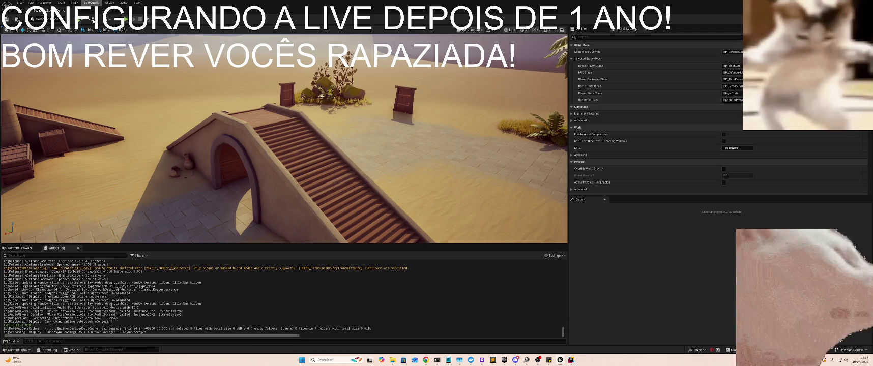
left_click(20, 248)
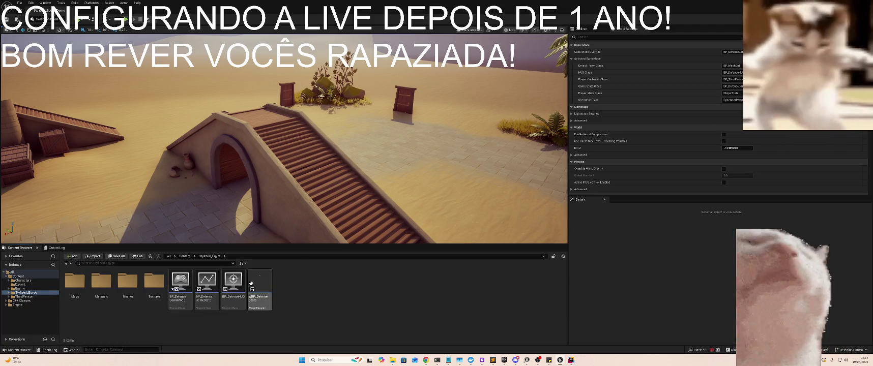
double_click(206, 285)
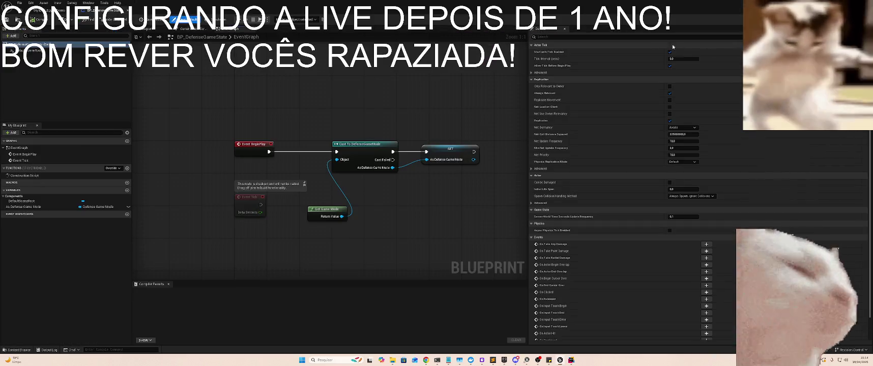
- Reparent BP_DefenseGameState to Defense Game State in Class Settings and compile it
left_click(150, 19)
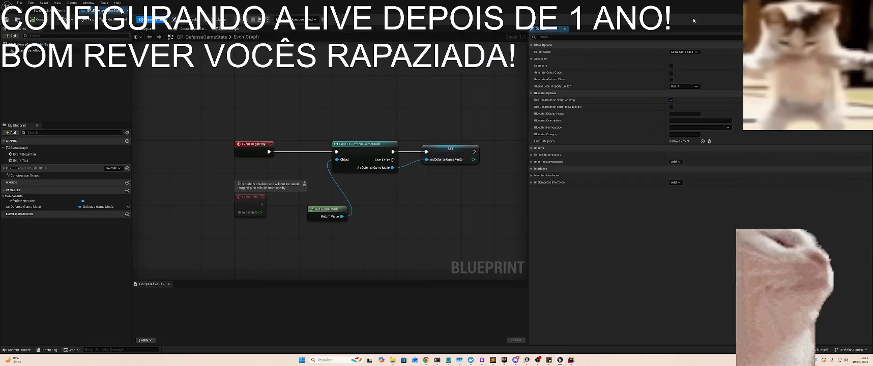
left_click(687, 53)
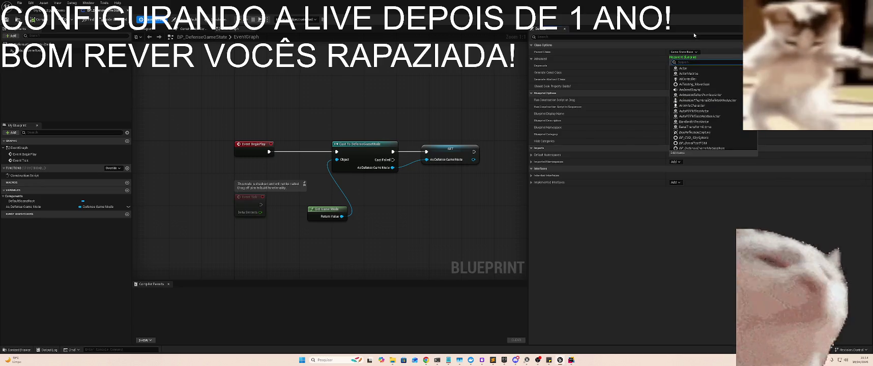
type("defe")
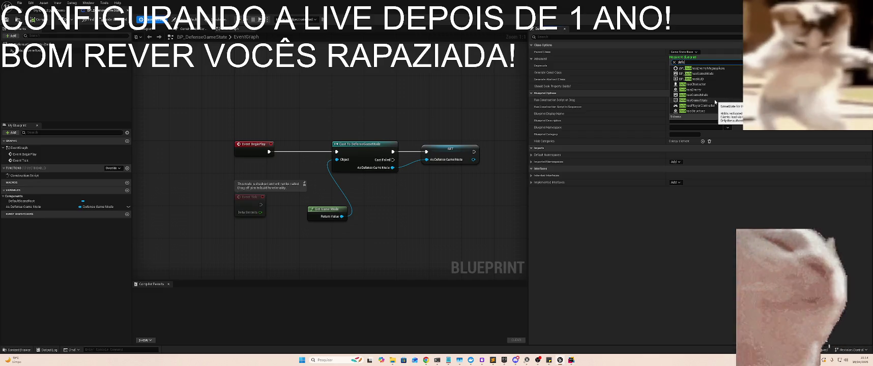
left_click(715, 101)
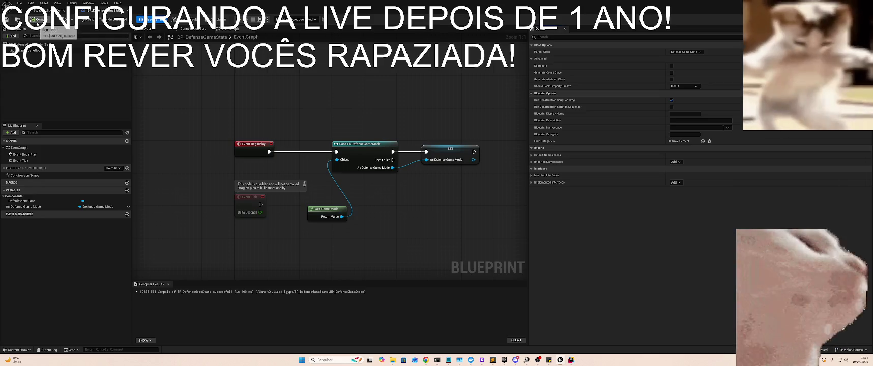
left_click(40, 20)
left_click(41, 22)
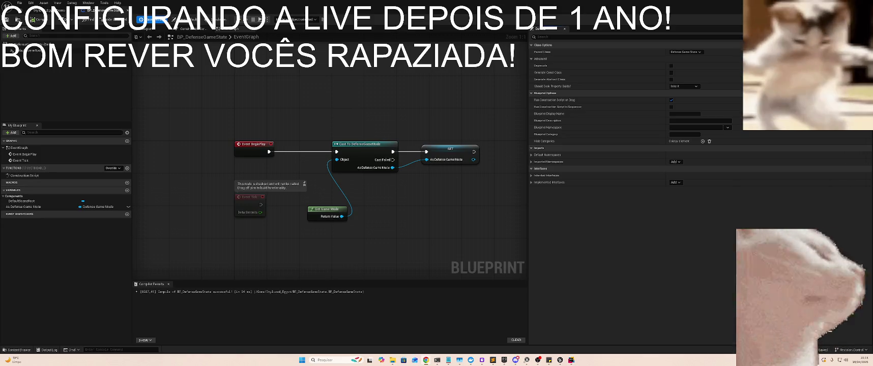
- Start a Play-in-Editor session with the Output Log showing and run the character forward
key("ctrl+Tab")
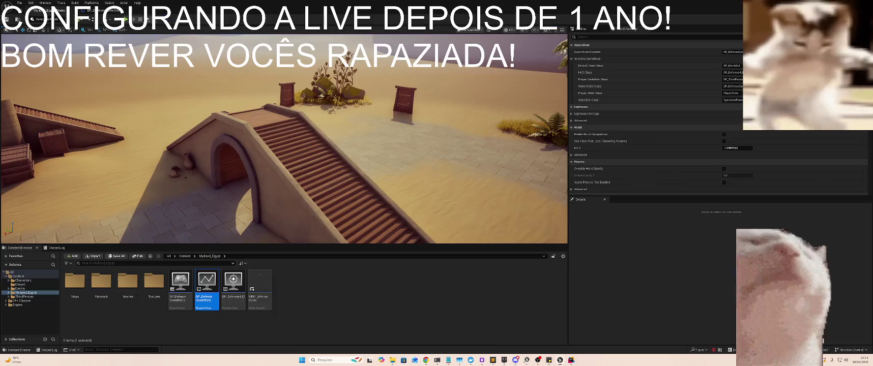
key("alt+p")
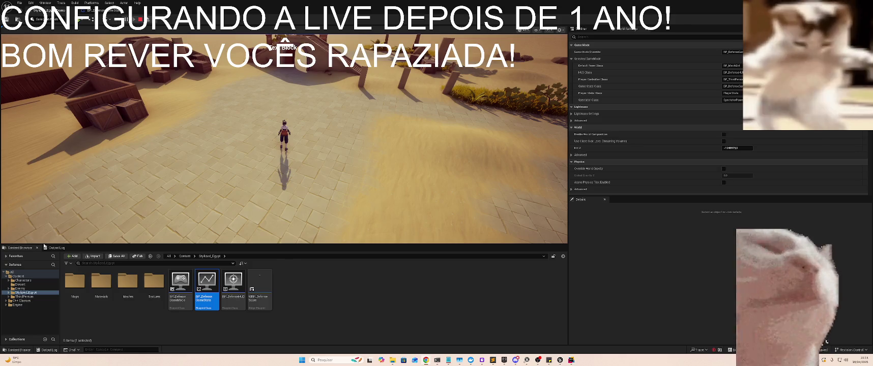
left_click(57, 247)
left_click(162, 183)
key("w")
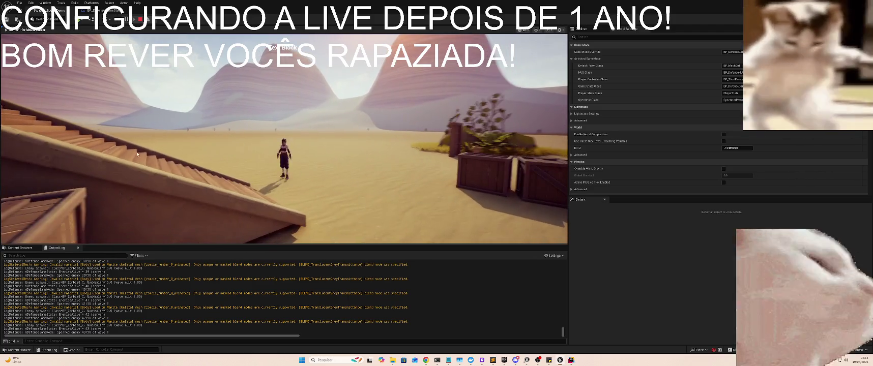
- Stop the play session and open the WBP_DefenseScore widget from the Content Browser
key("Escape")
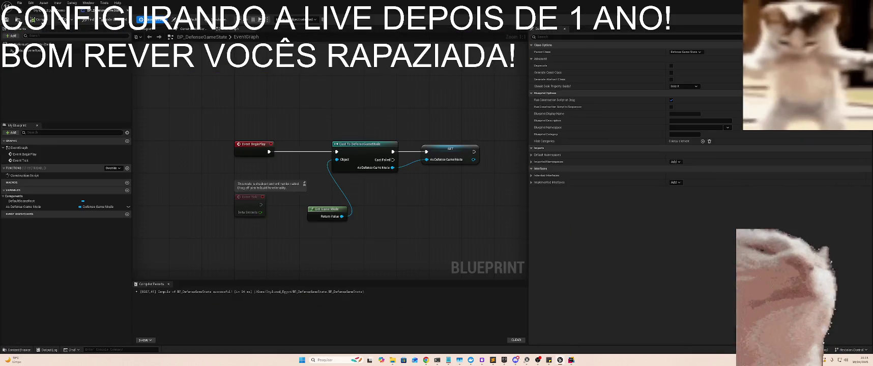
left_click(49, 10)
left_click(20, 248)
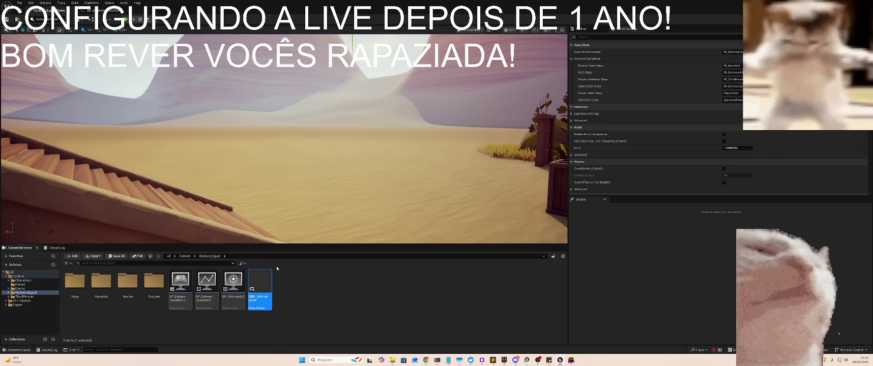
double_click(259, 282)
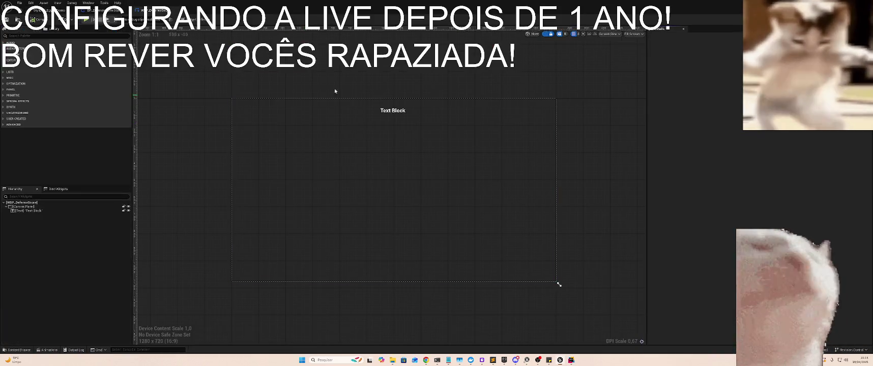
- Mark the Text Block as a variable, rename it EnemiesAliveScore, and compile the widget
left_click(393, 110)
scroll(811, 164, "up", 3)
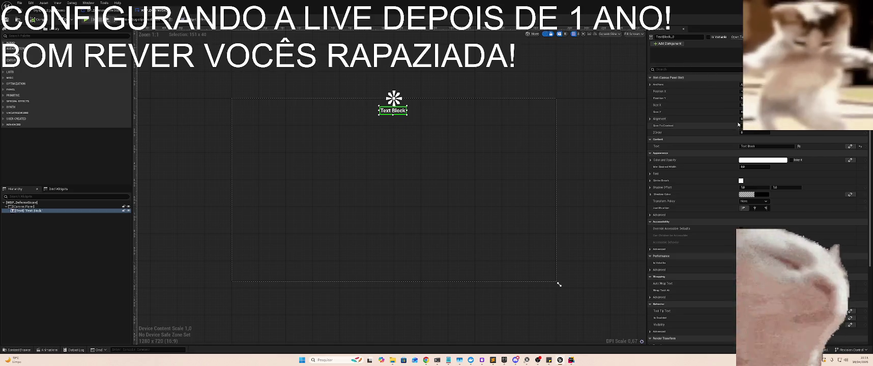
left_click(709, 37)
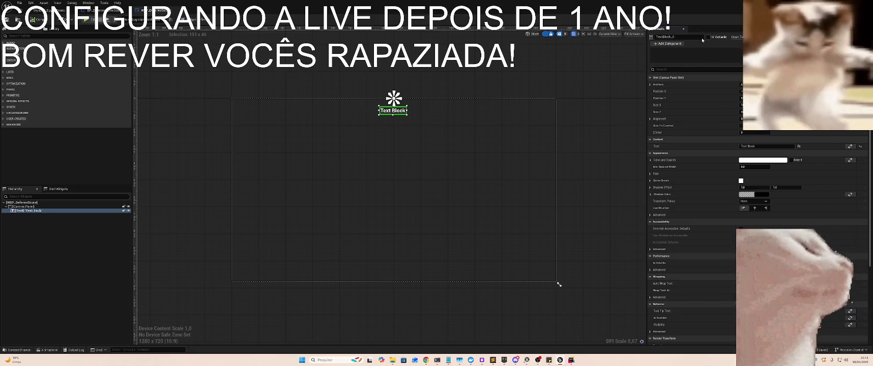
left_click(702, 38)
type("EnemiesA")
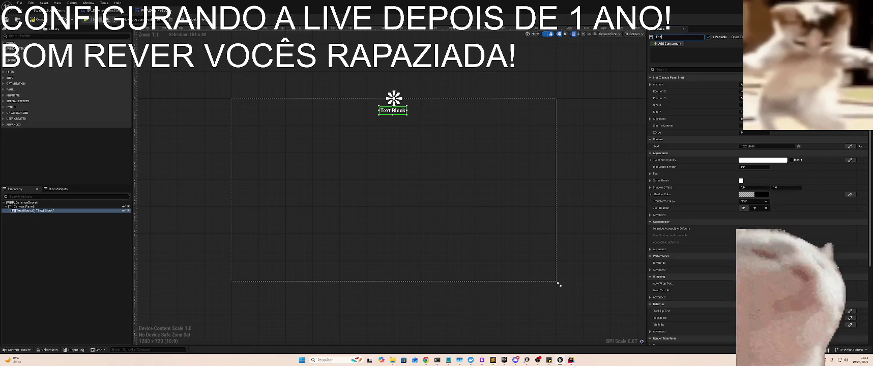
type("live")
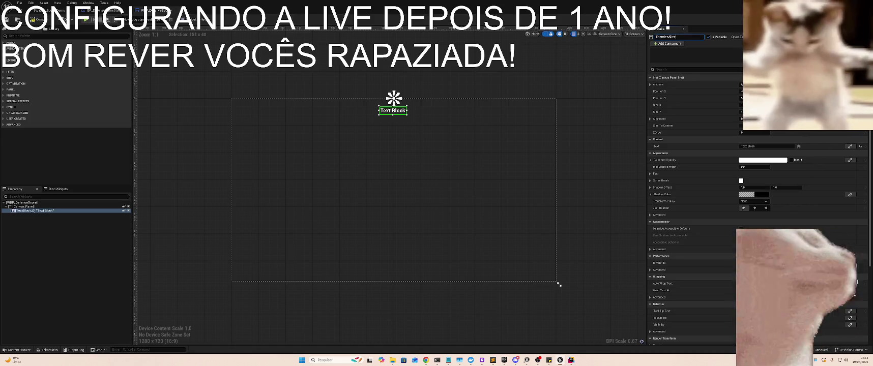
key("Return")
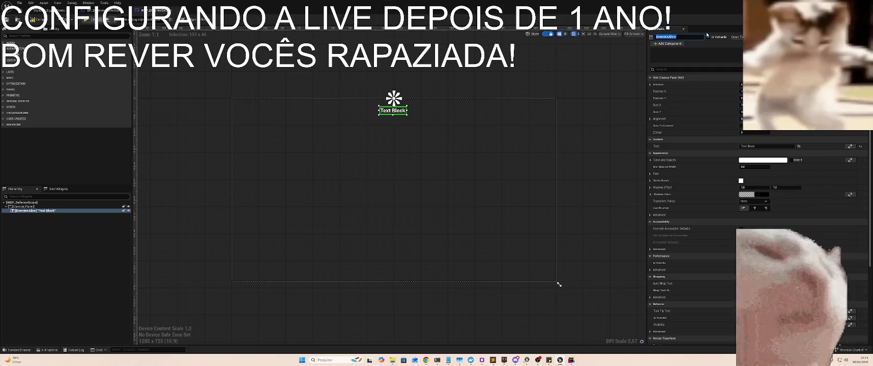
type("Score")
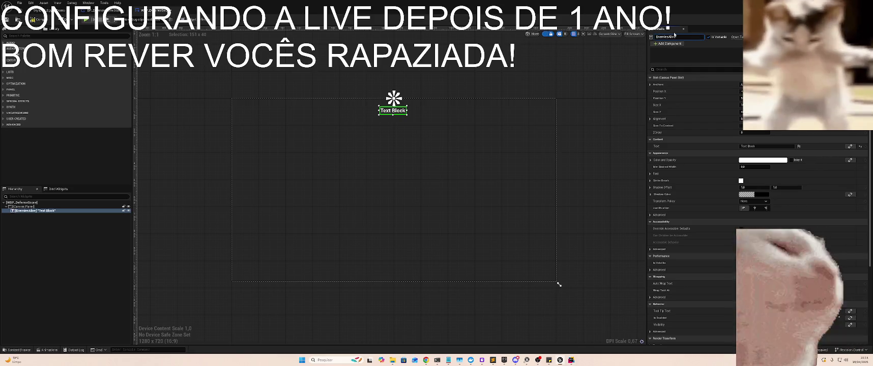
key("Return")
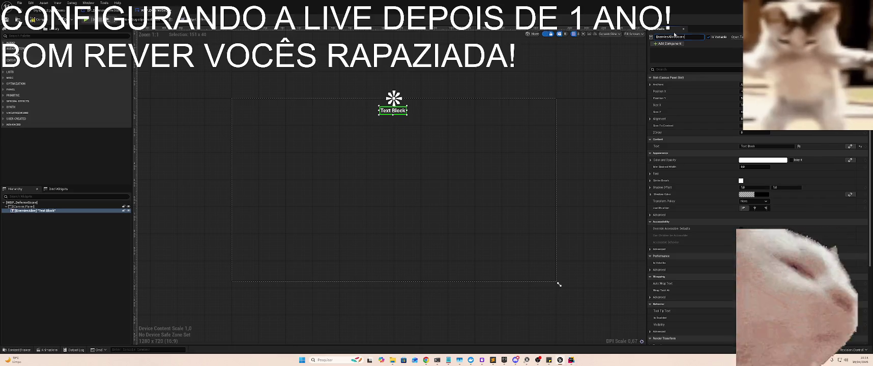
left_click(34, 23)
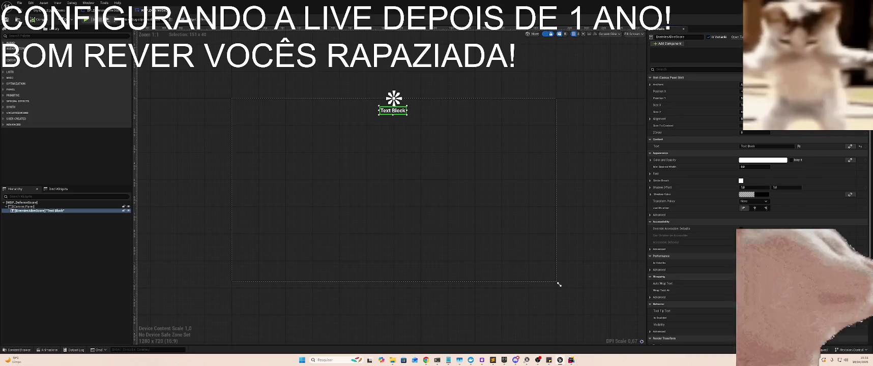
scroll(758, 203, "down", 5)
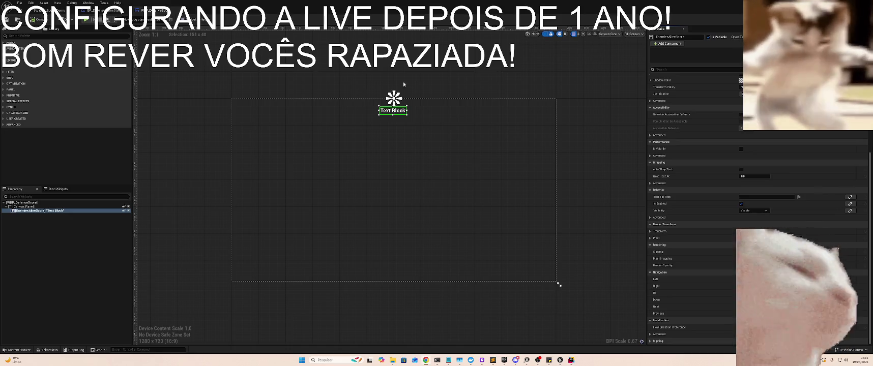
- Drag the creature Blueprint from Enemy's Blueprint subfolder into the desert level and start Play
key("ctrl+Tab")
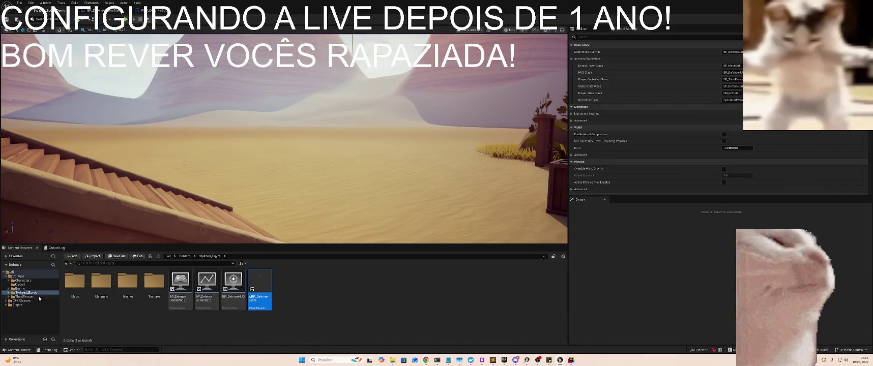
left_click(21, 289)
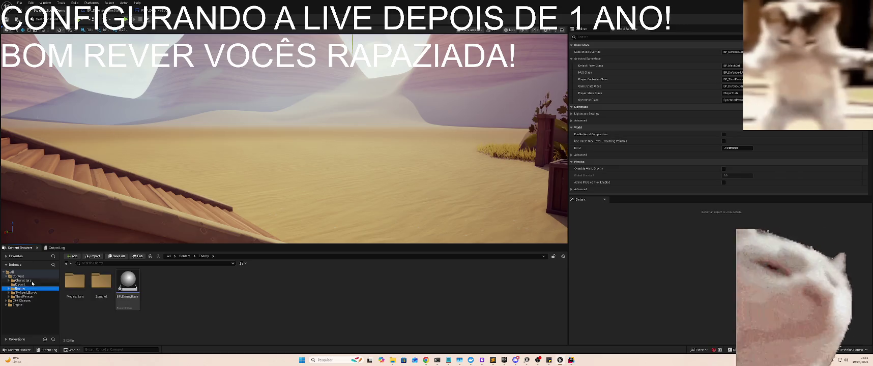
double_click(75, 281)
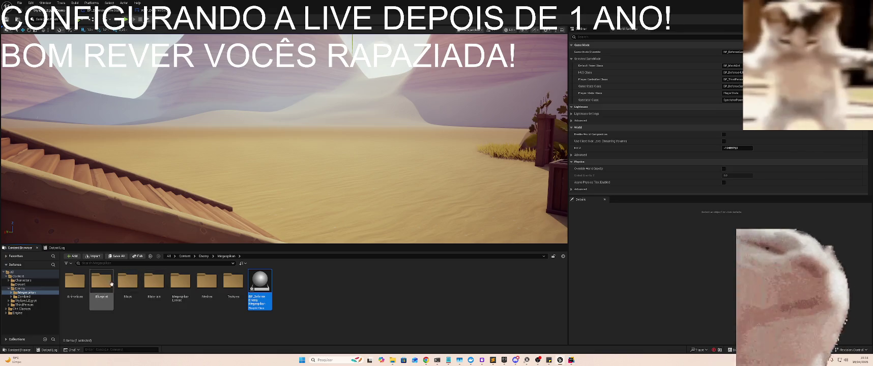
double_click(103, 283)
mouse_move(210, 219)
left_mouse_down()
mouse_move(263, 132)
mouse_move(257, 114)
mouse_move(286, 123)
left_mouse_up()
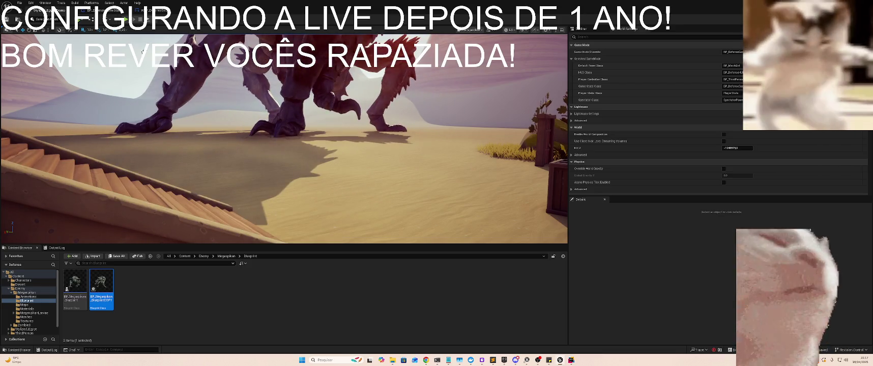
left_click(126, 19)
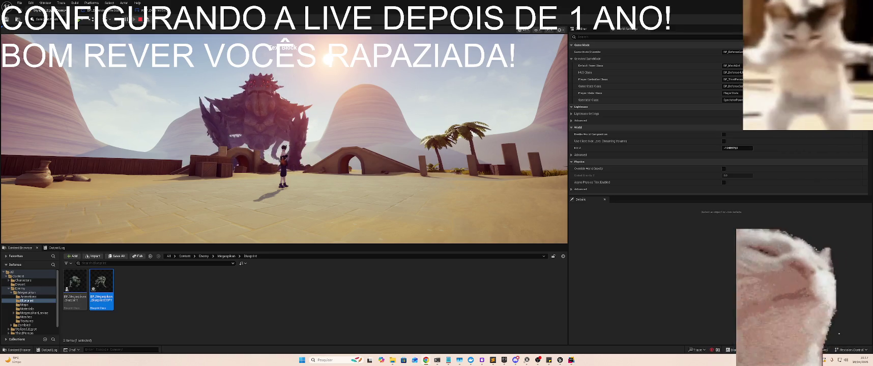
- Run the character toward the giant creature while turning the camera
key("w")
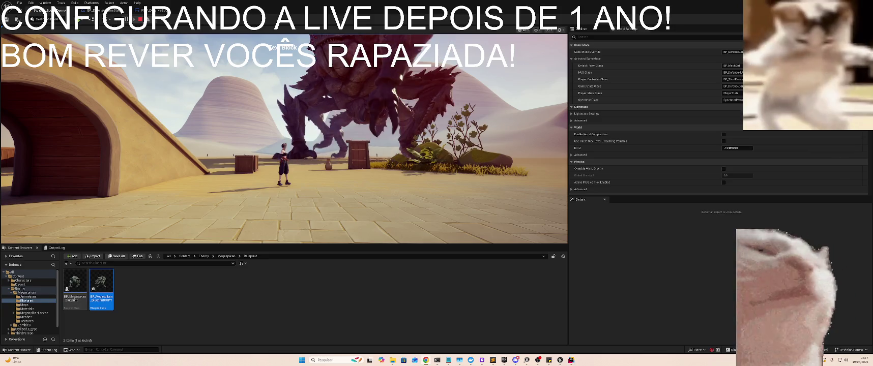
left_click(429, 159)
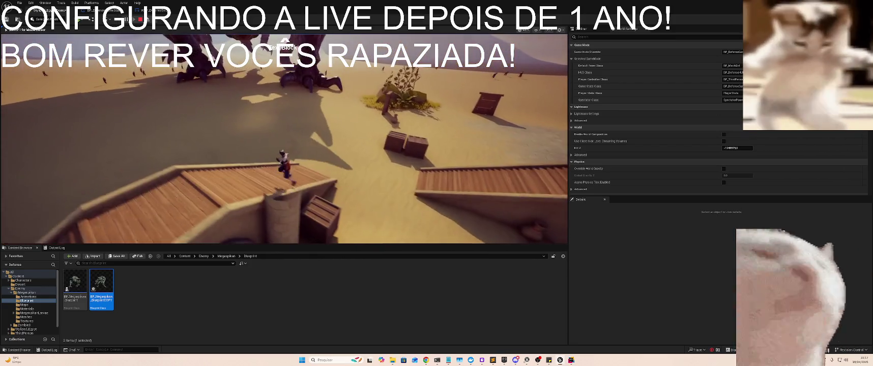
- Stop play, delete the placed creature from the level, and save all assets
key("Escape")
key("f")
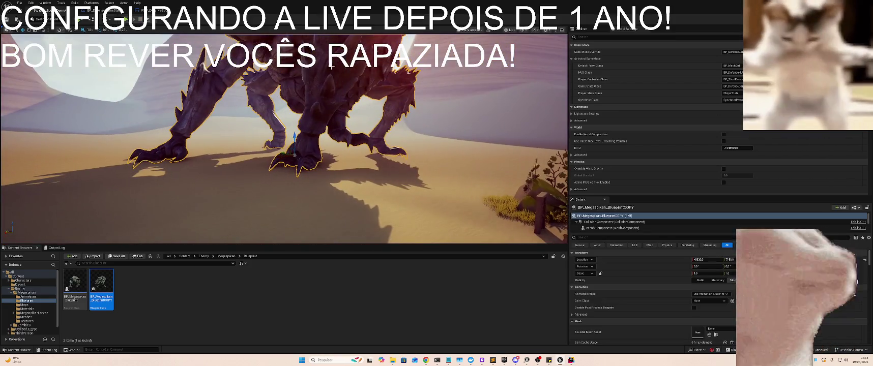
key("Delete")
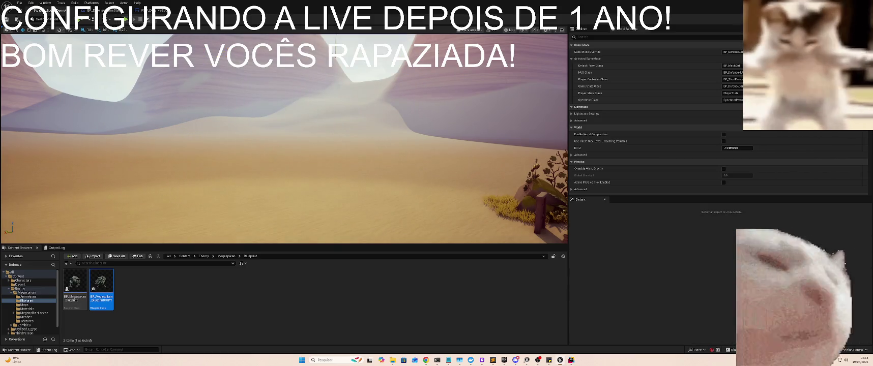
key("ctrl+s")
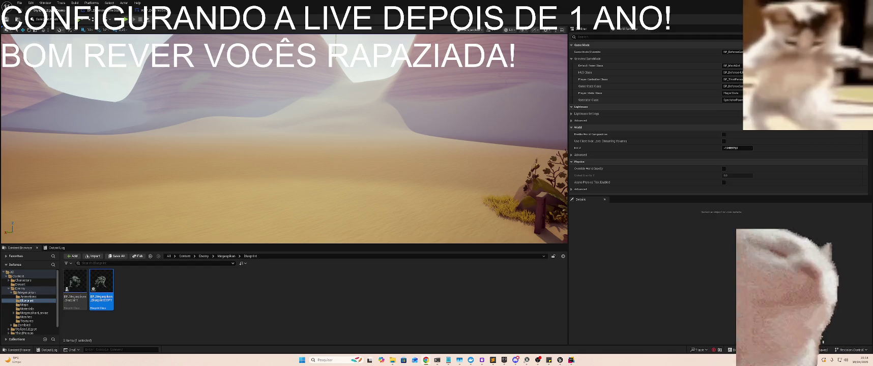
- Place the creature Blueprint again and scale the Megaspikan down to 0.25
left_click_drag(185, 186, 259, 150)
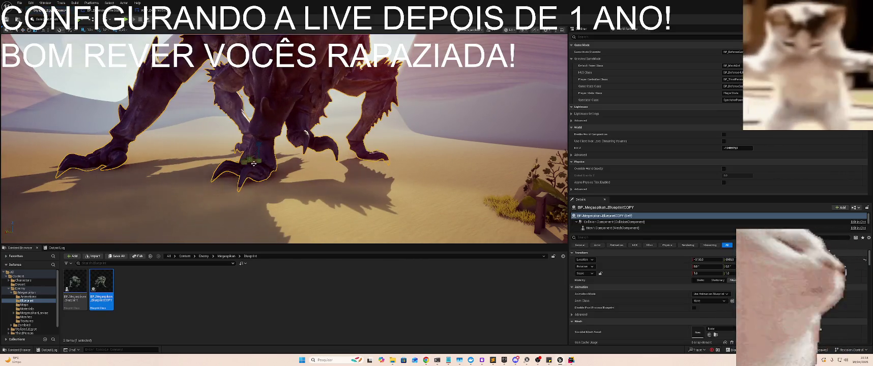
mouse_move(709, 273)
left_mouse_down()
mouse_move(681, 273)
mouse_move(710, 273)
left_mouse_up()
left_click_drag(253, 154, 256, 159)
type("0.28")
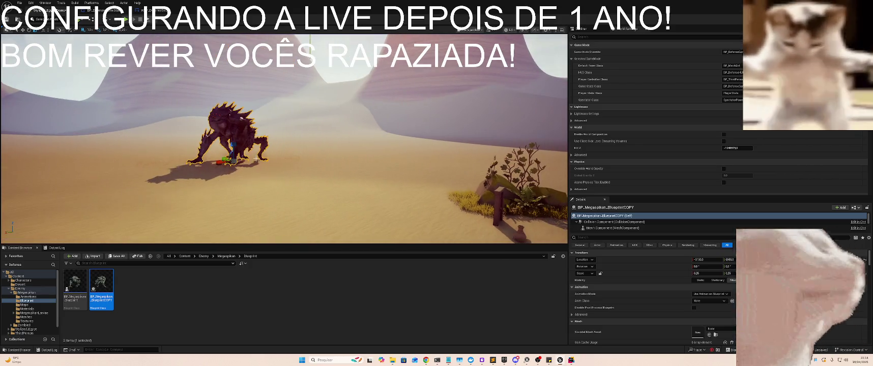
- Play-test the level with the shrunken creature, stop, and play again
left_click(133, 20)
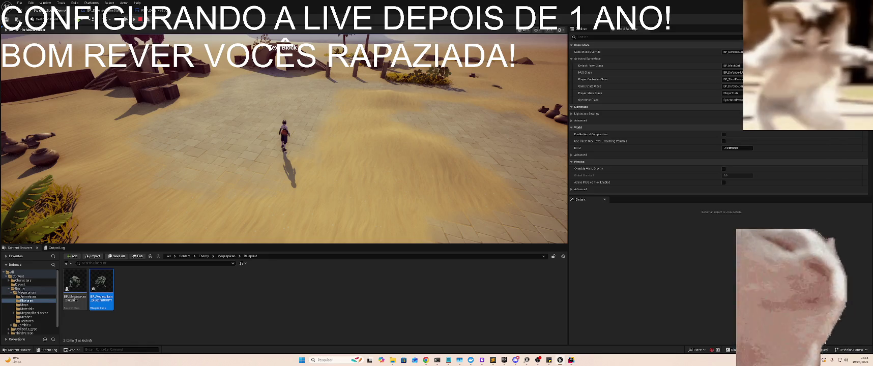
key("Escape")
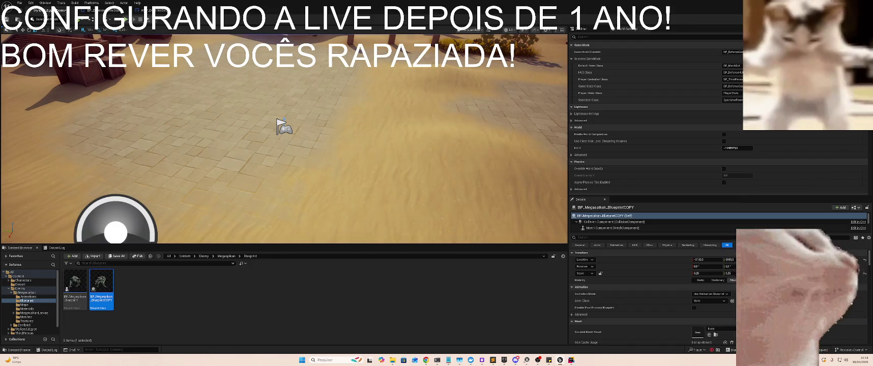
left_click(126, 20)
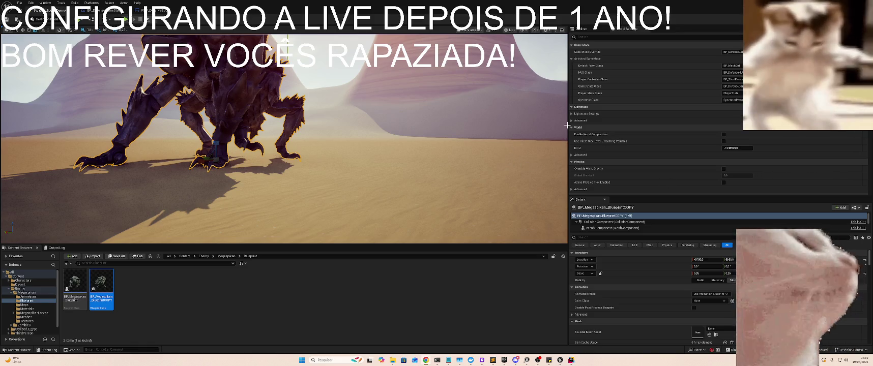
- Delete the Megaspikan, save the map, and place the creature back into the desert
key("Delete")
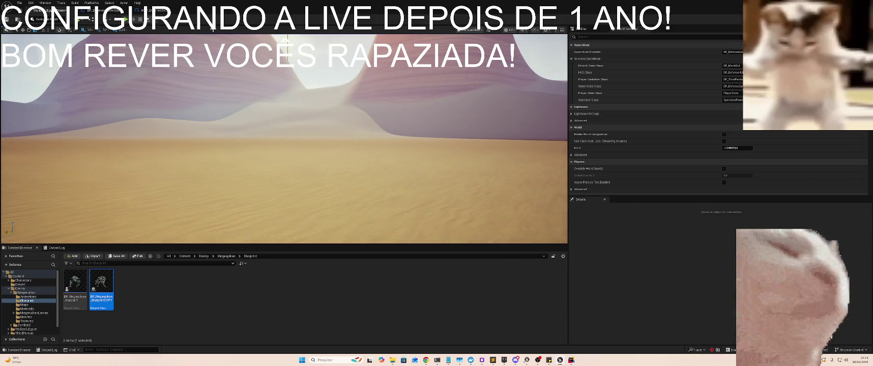
key("ctrl+s")
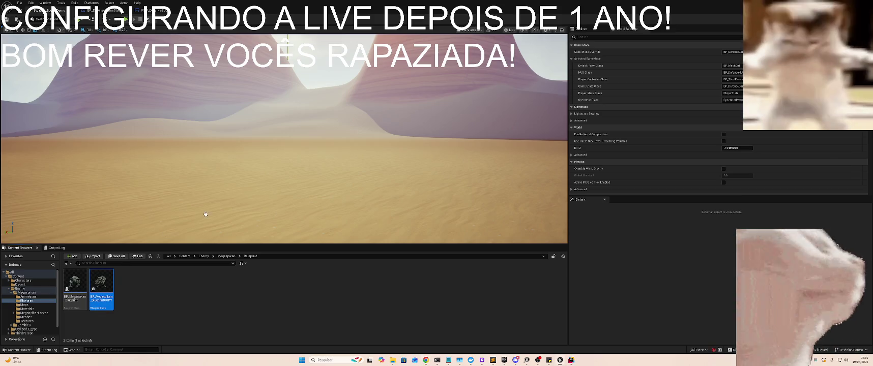
mouse_move(206, 214)
left_mouse_down()
mouse_move(244, 199)
mouse_move(286, 202)
left_mouse_up()
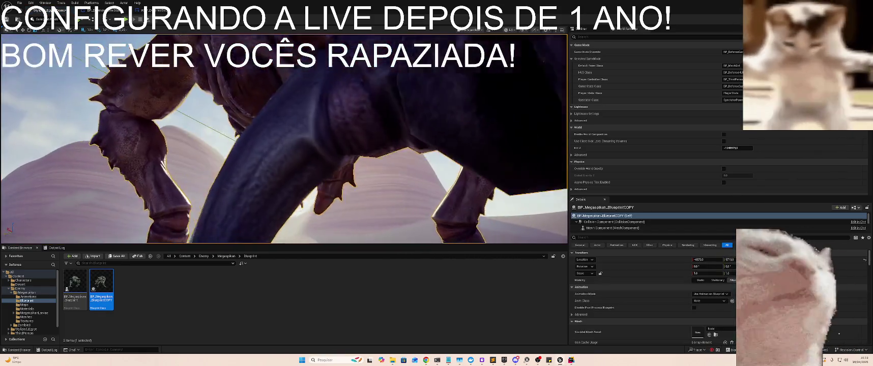
scroll(284, 138, "down", 5)
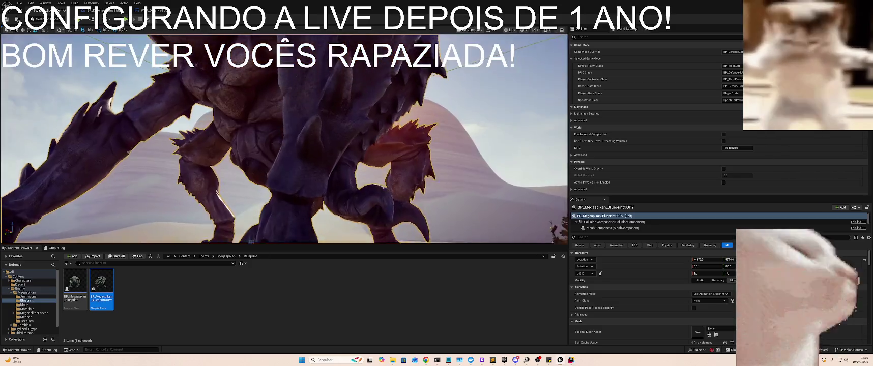
left_click_drag(284, 138, 285, 109)
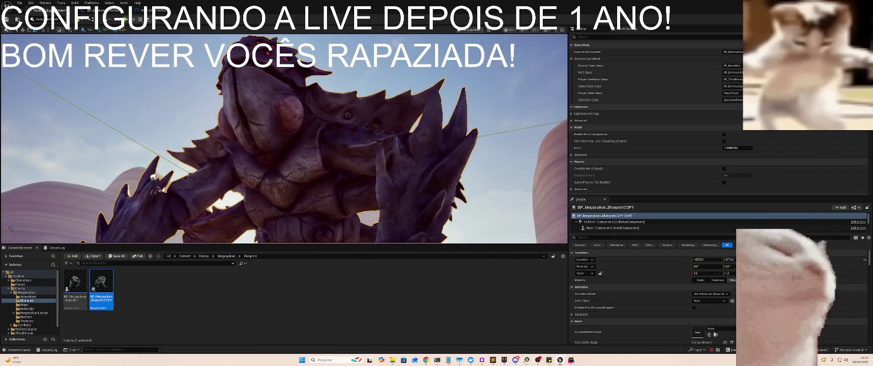
- Play-test twice with the creature, then delete it and save the map
key("alt+p")
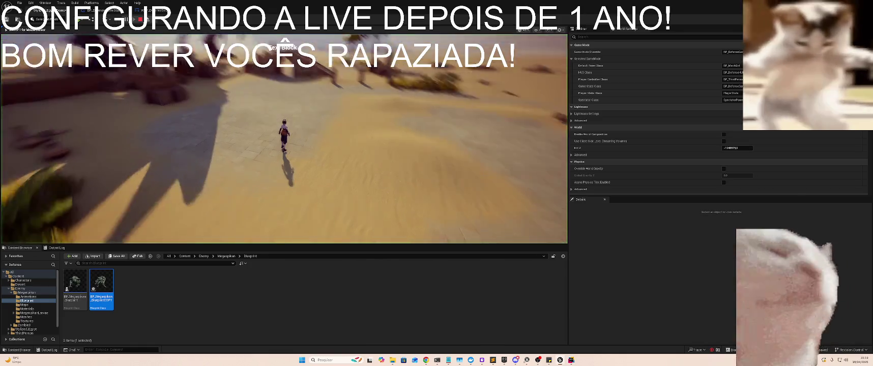
key("Escape")
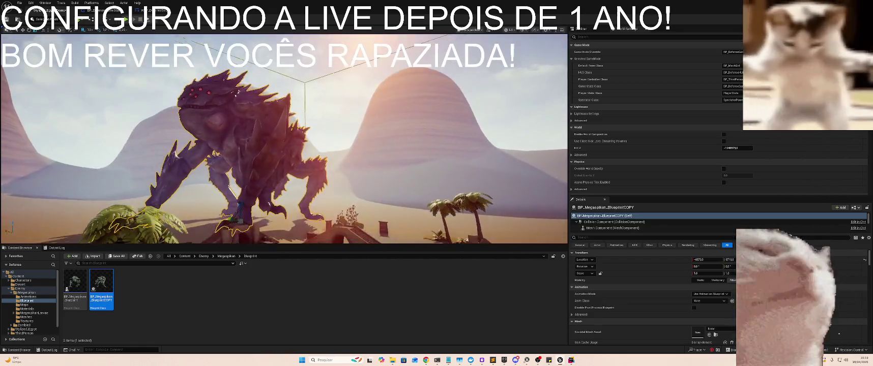
left_click_drag(243, 150, 264, 168)
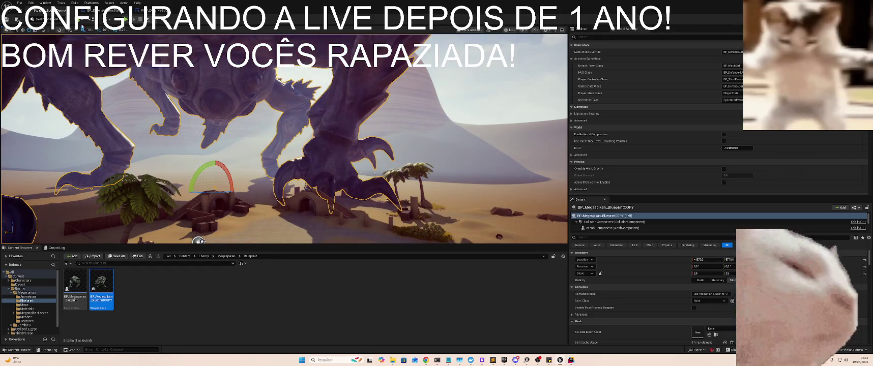
left_click(125, 21)
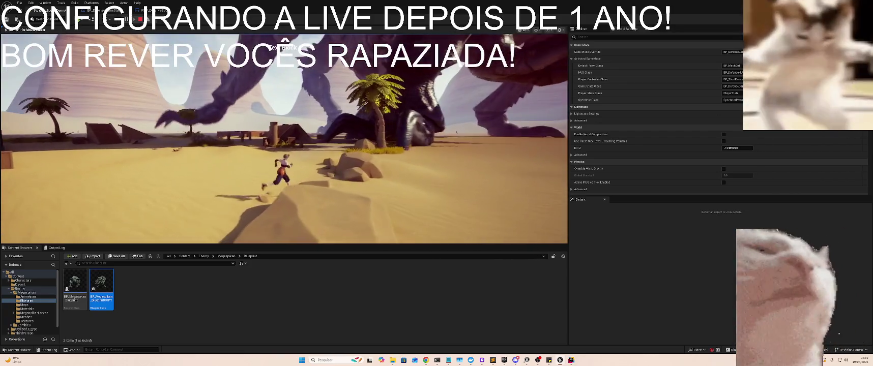
key("Escape")
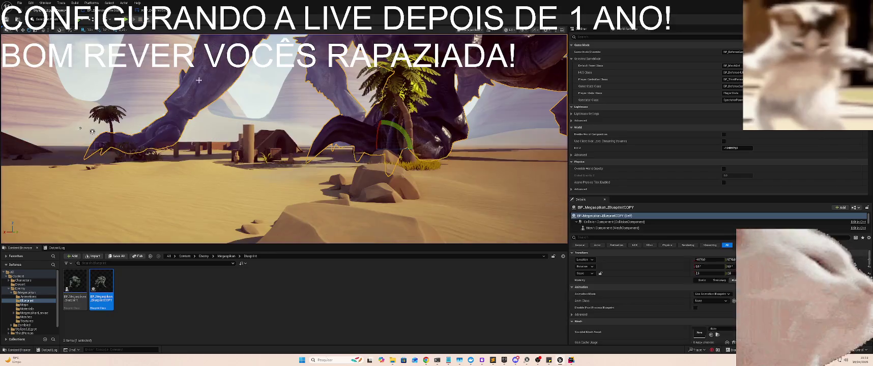
key("Delete")
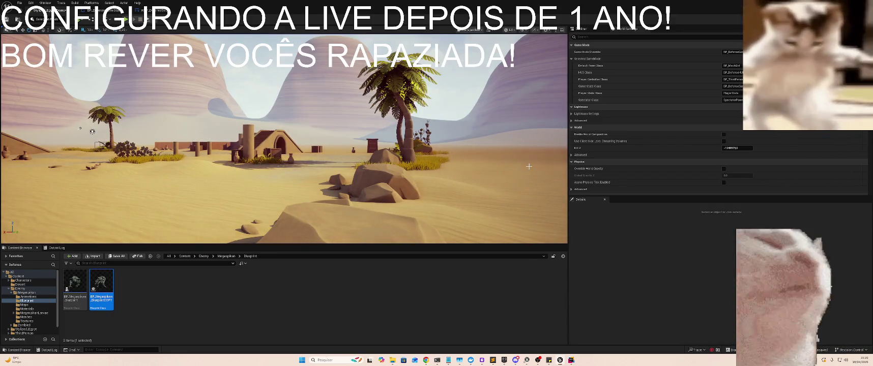
key("ctrl+s")
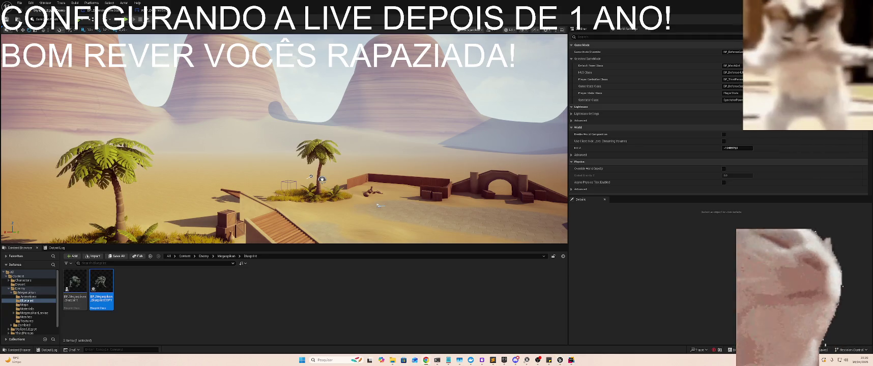
- Switch from Unreal to the Kiro window showing DefenseGameState.cpp
key("alt+Tab")
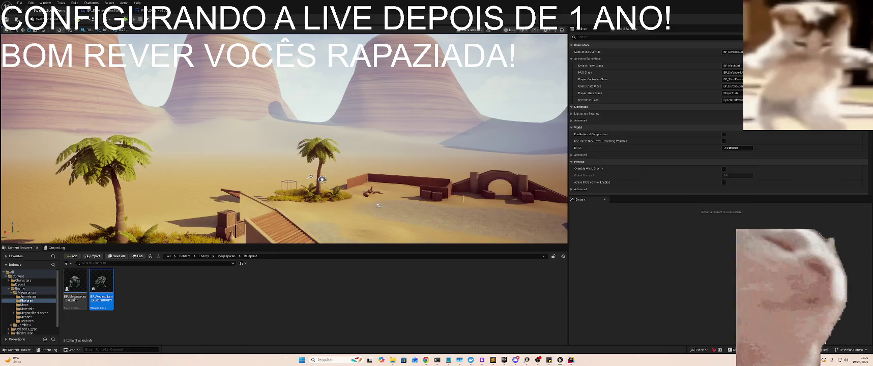
key("alt+Tab")
left_click(265, 163)
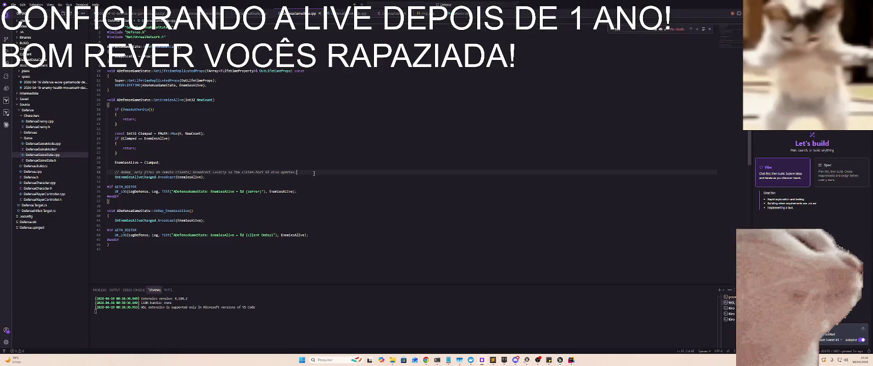
- Exit Rider, confirm the exit, and switch to the Defense project folder in File Explorer
left_click(570, 359)
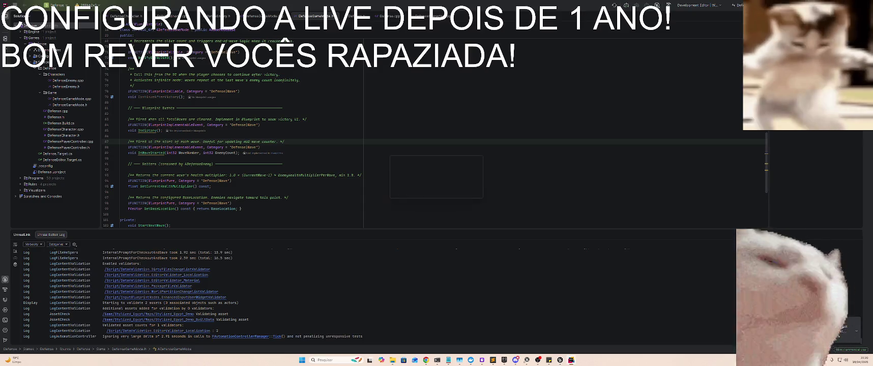
key("alt+Tab")
left_click(444, 189)
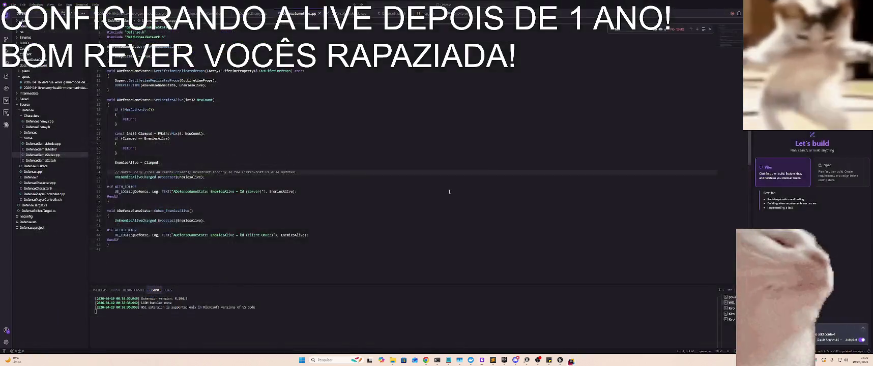
key("alt+Tab")
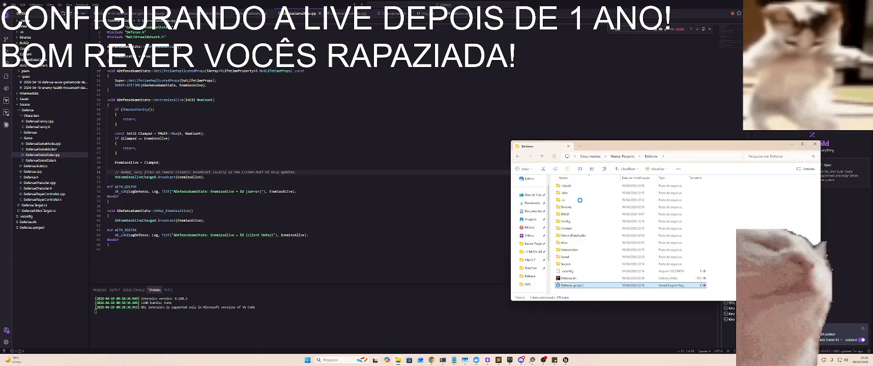
- Generate Visual Studio project files for Defense.uproject, then return to the Unreal Editor
key("shift+F10")
left_click(593, 153)
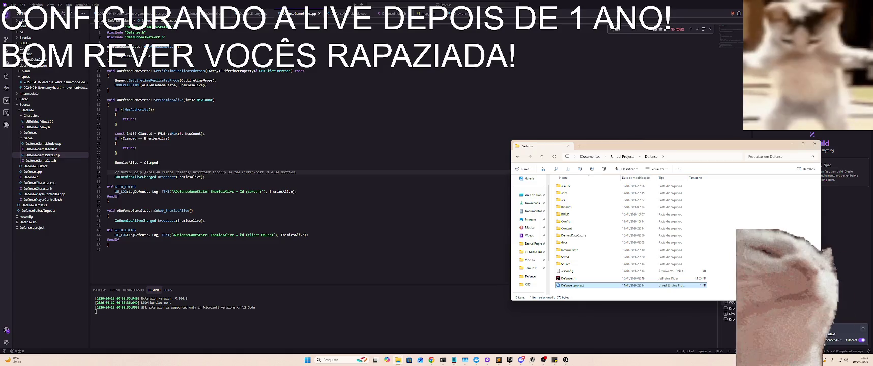
left_click(662, 293)
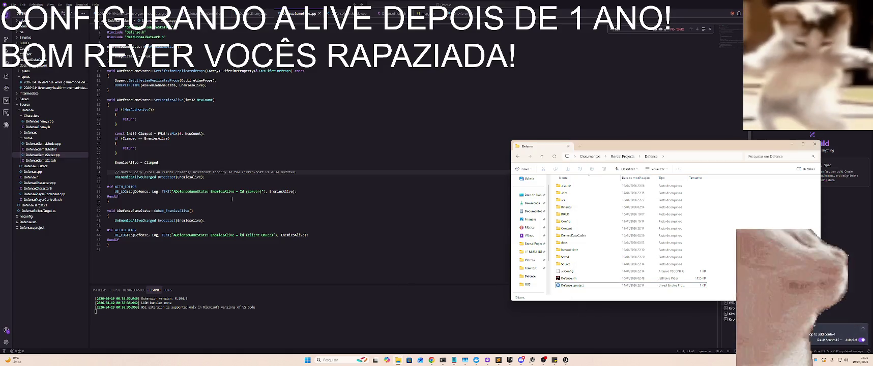
left_click(565, 359)
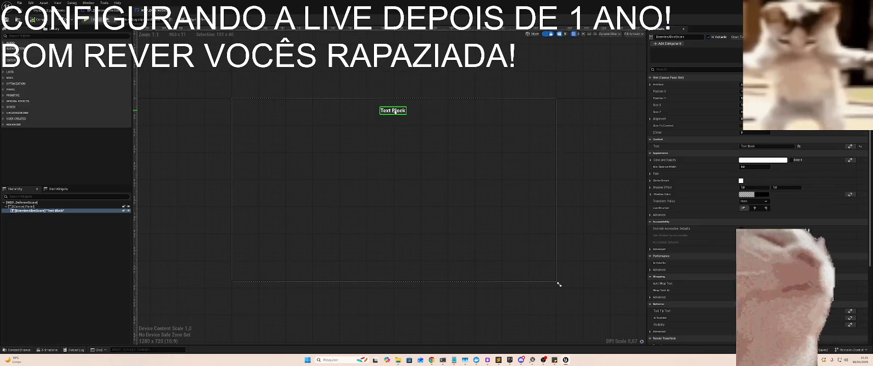
- Review the EnemiesAliveScore Text Block's options and details, then open WBP_DefenseScore's Graph view
right_click(395, 111)
scroll(806, 184, "down", 5)
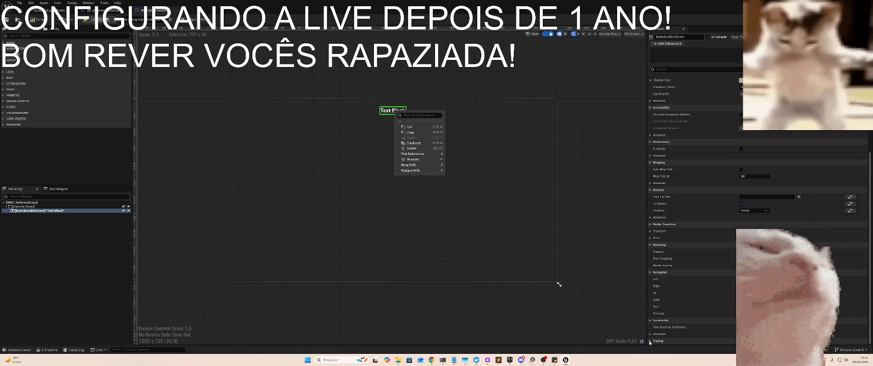
left_click(666, 340)
scroll(676, 316, "down", 2)
scroll(683, 292, "up", 3)
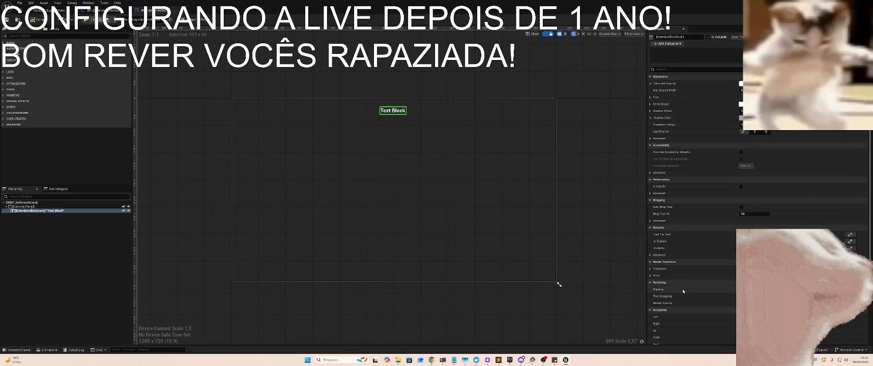
scroll(693, 269, "up", 3)
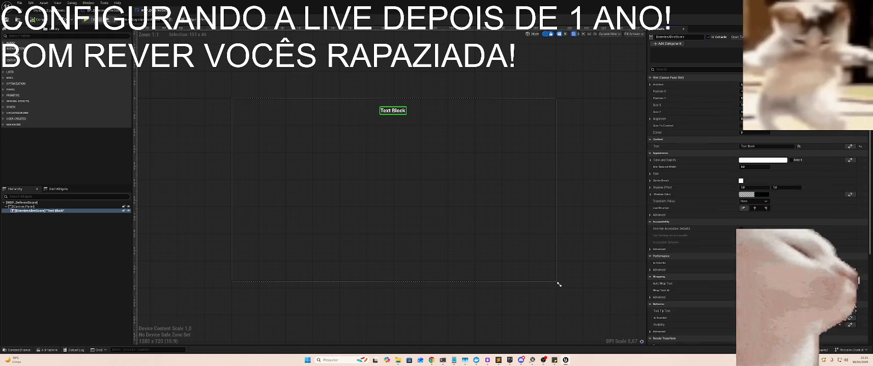
left_click(844, 19)
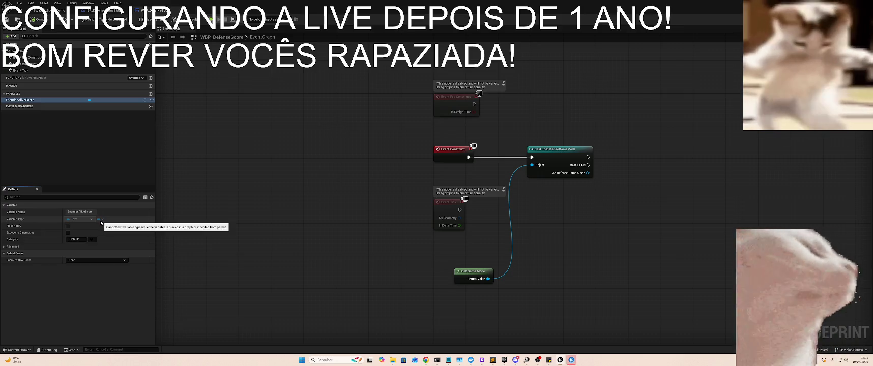
- Check the variable's advanced flags and search the graph's node list for SetEnem
left_click(4, 246)
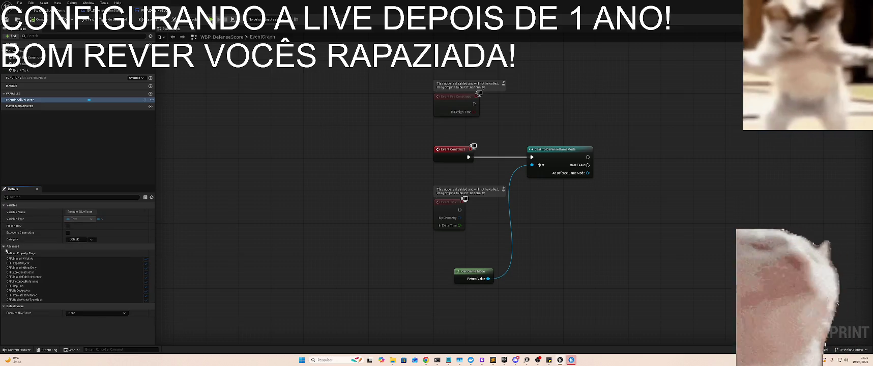
left_click(13, 247)
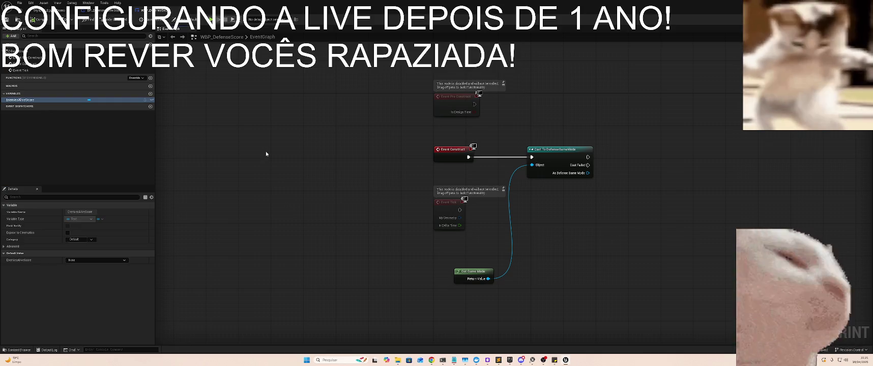
left_click_drag(262, 200, 125, 197)
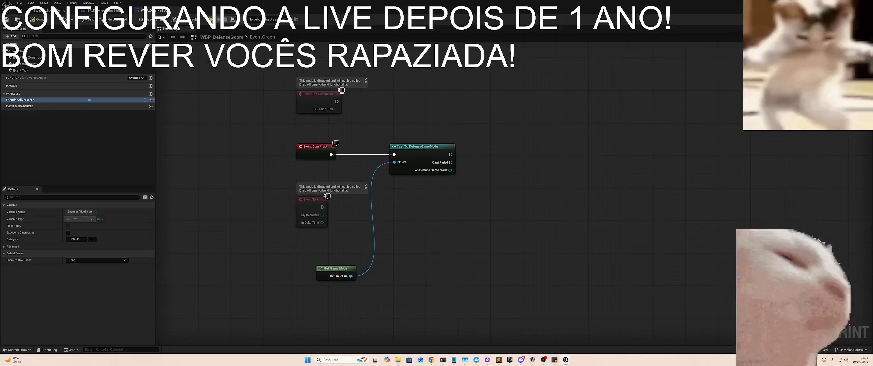
left_click_drag(328, 216, 328, 137)
right_click(320, 232)
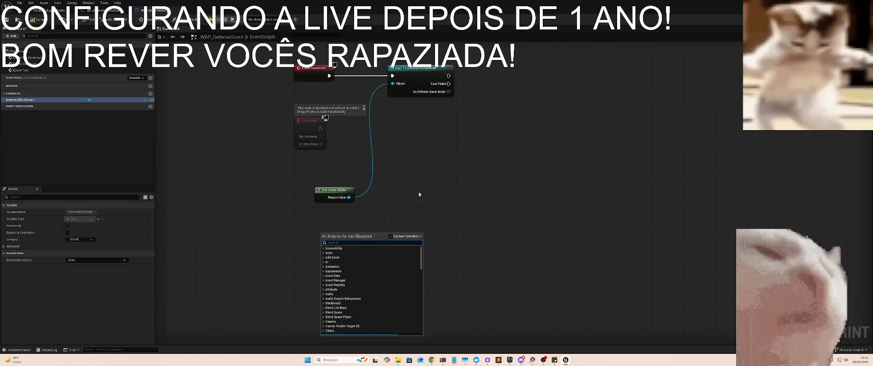
type("SetEn")
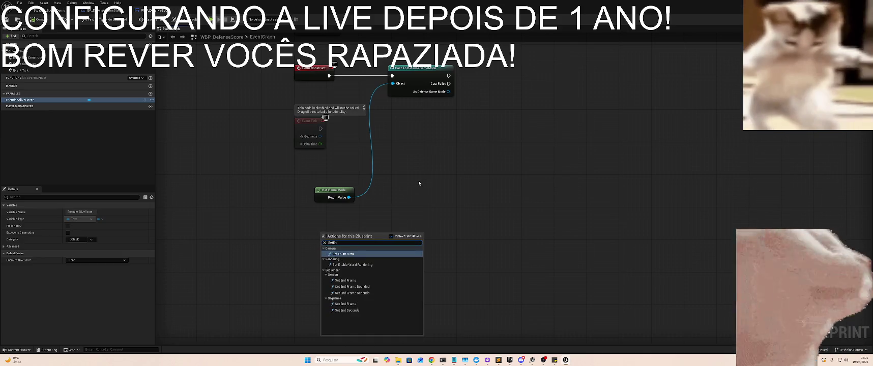
type("em")
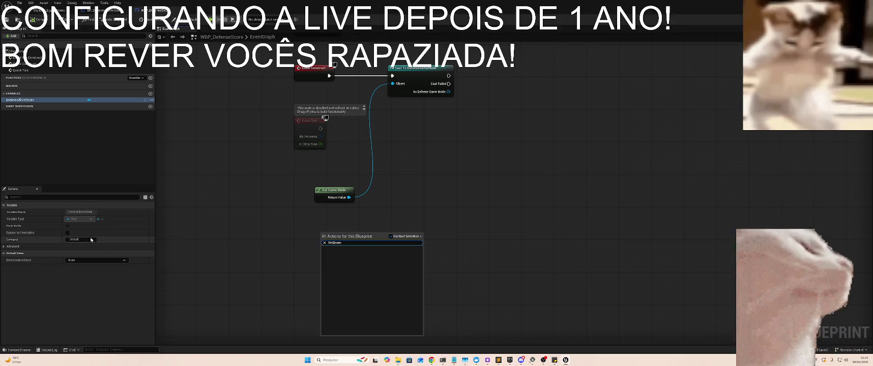
- Recheck the advanced flags, deselect EnemiesAliveScore, and return to the Designer layout
left_click(3, 247)
left_click(3, 247)
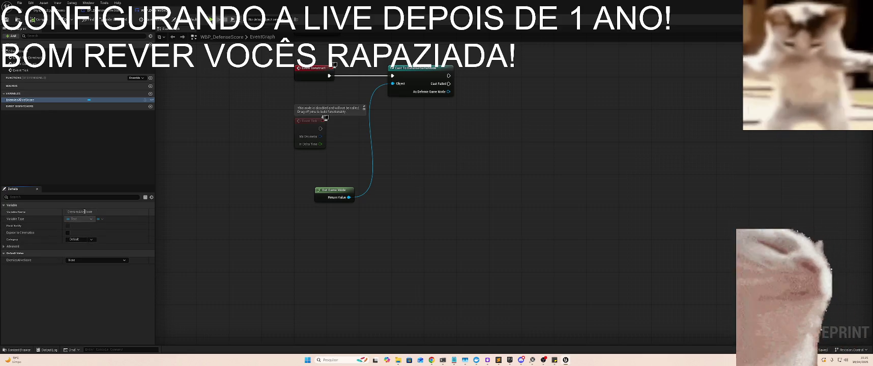
left_click(125, 144)
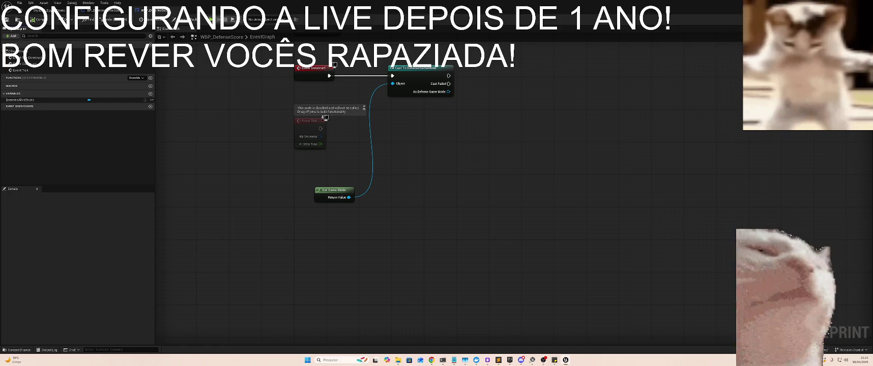
left_click(837, 19)
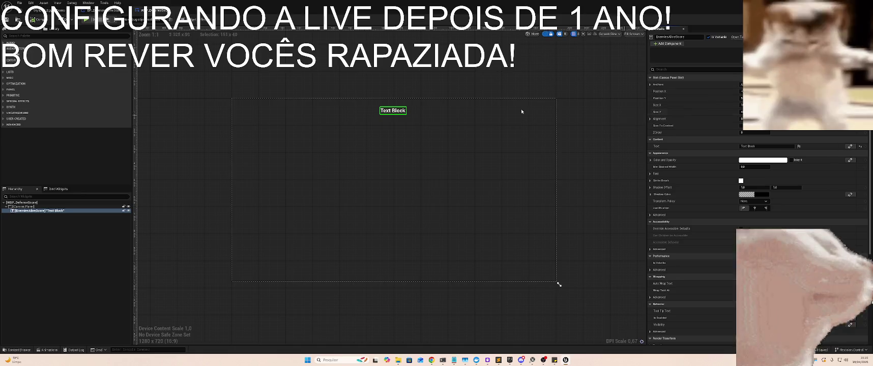
- Create the Get_EnemiesAliveScore_Text binding for the Text Block's Text, reposition its Return Node, and go back to the level editor
right_click(387, 112)
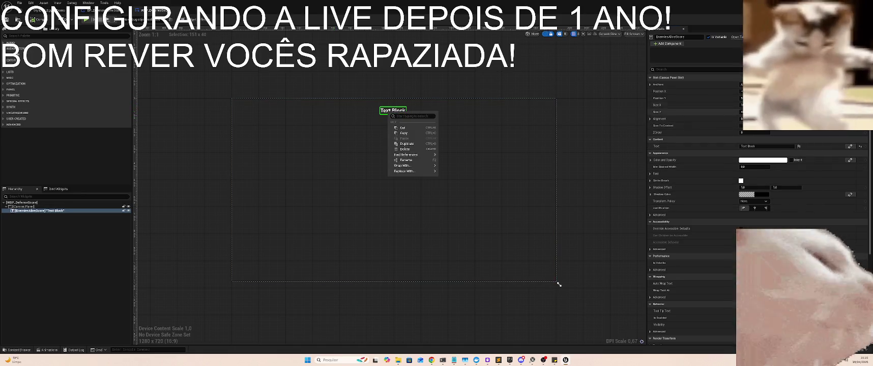
left_click(817, 146)
scroll(865, 150, "down", 3)
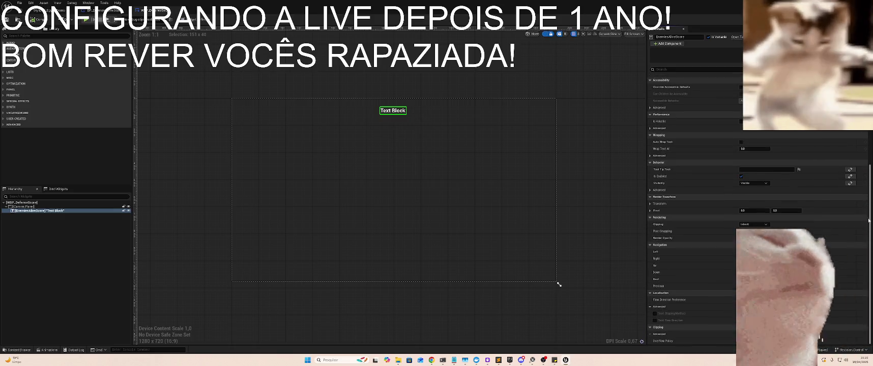
scroll(865, 150, "up", 1)
scroll(685, 154, "up", 5)
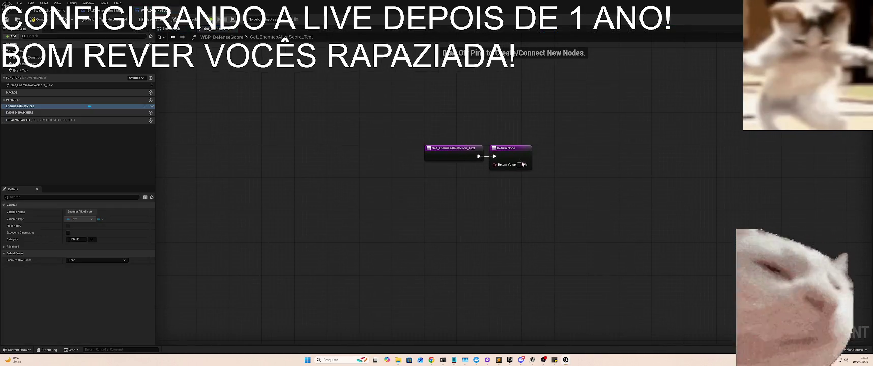
left_click_drag(523, 153, 571, 154)
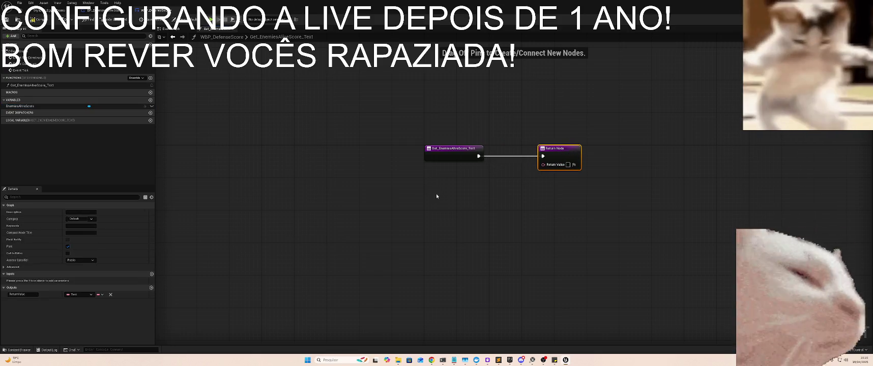
key("alt+Tab")
left_click(44, 3)
- Show the Output Log, run a brief Play session, and reopen the Get_EnemiesAliveScore_Text graph
left_click(66, 22)
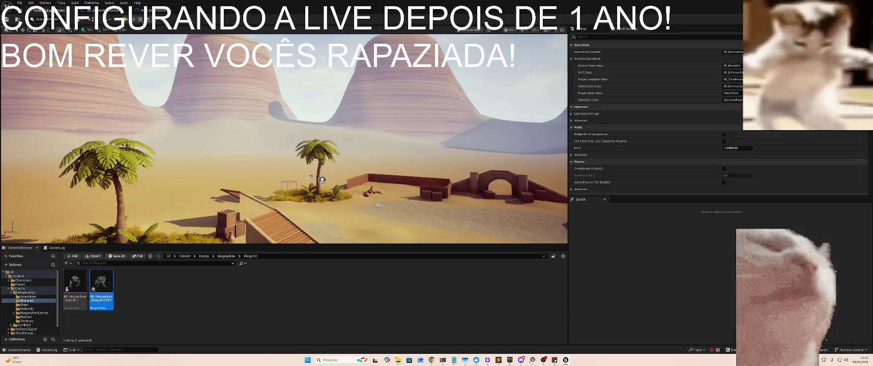
left_click(56, 247)
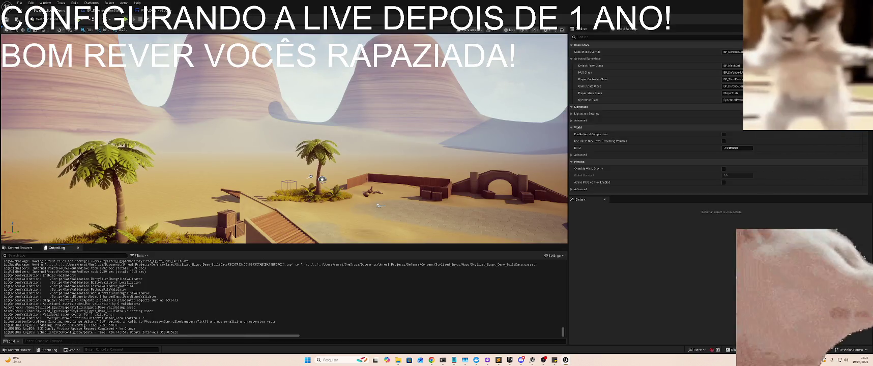
scroll(89, 300, "up", 1)
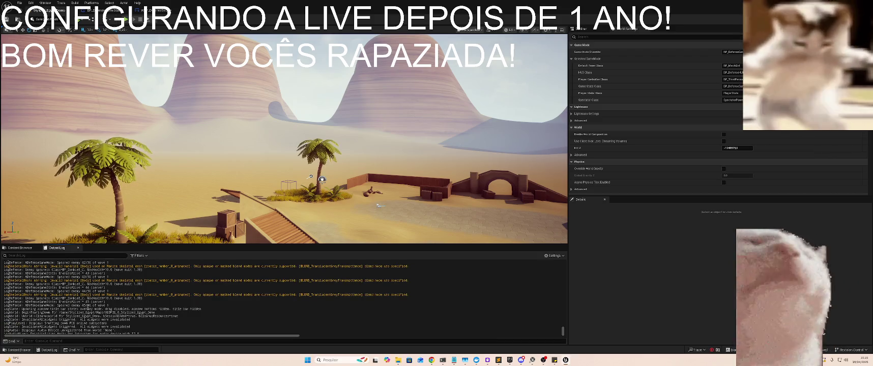
left_click(126, 21)
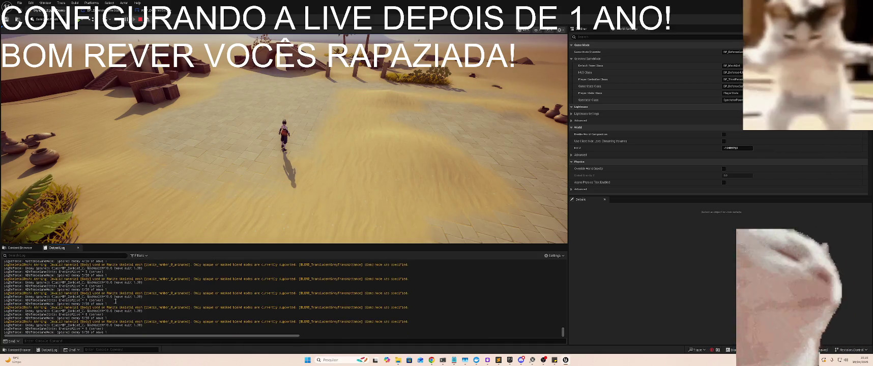
left_click(140, 21)
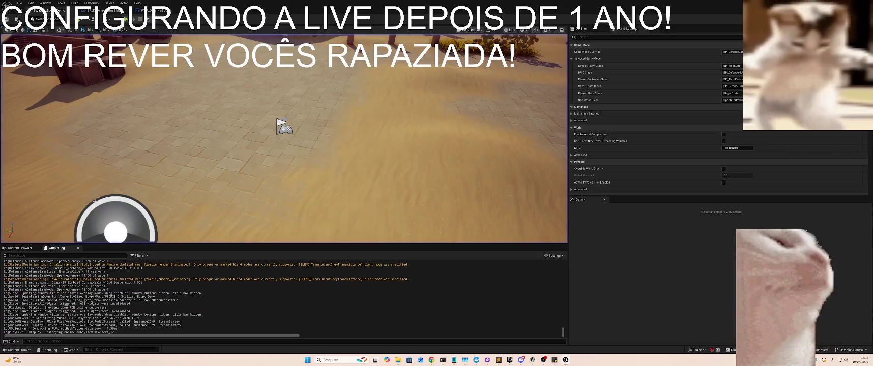
double_click(76, 284)
key("ctrl+c")
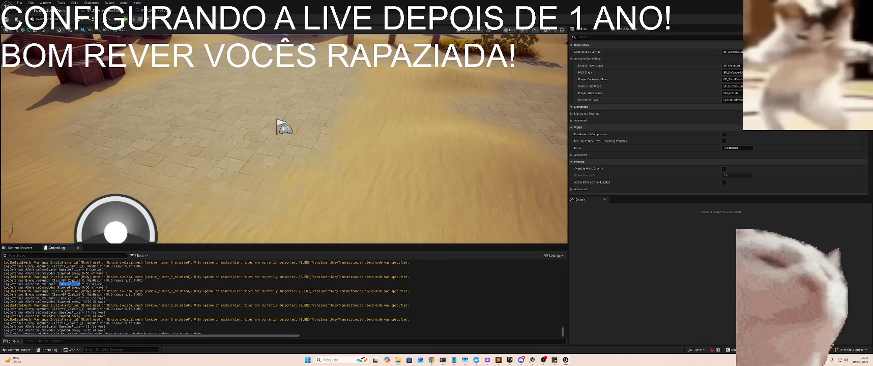
left_click(155, 10)
- Search the node list for EnemiesAlive, including actions outside the blueprint's context
right_click(469, 214)
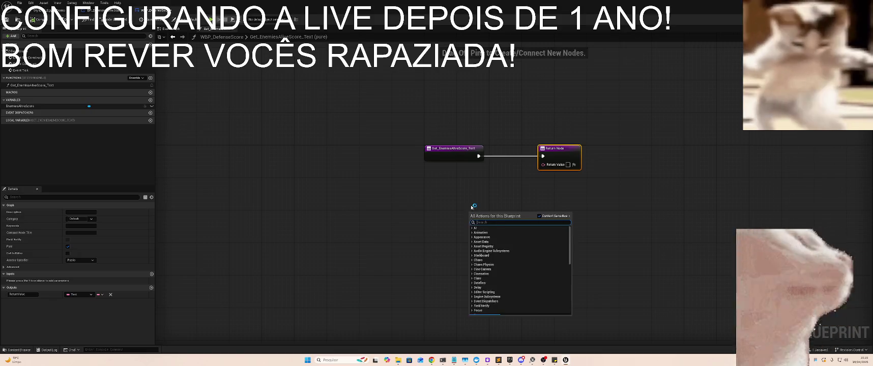
key("ctrl+v")
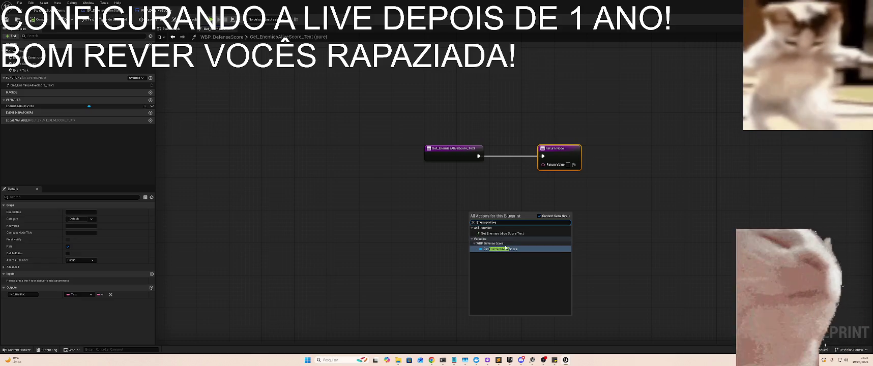
left_click(540, 217)
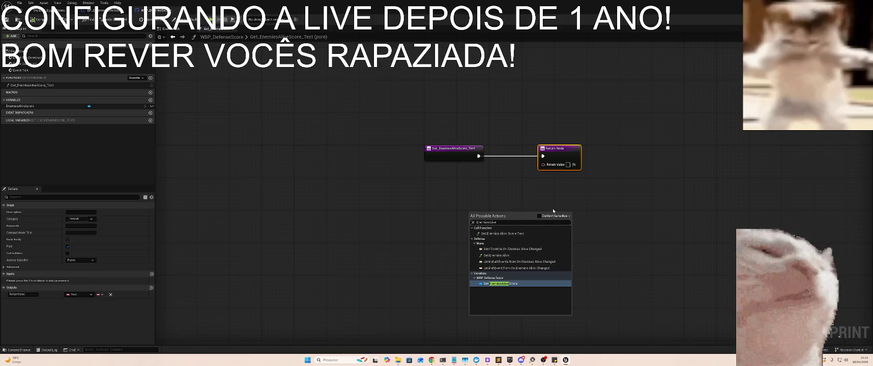
left_click(415, 202)
- Add Get Game State with a Cast to BP_DefenseGameState, wired between the function entry and Return Node
right_click(415, 202)
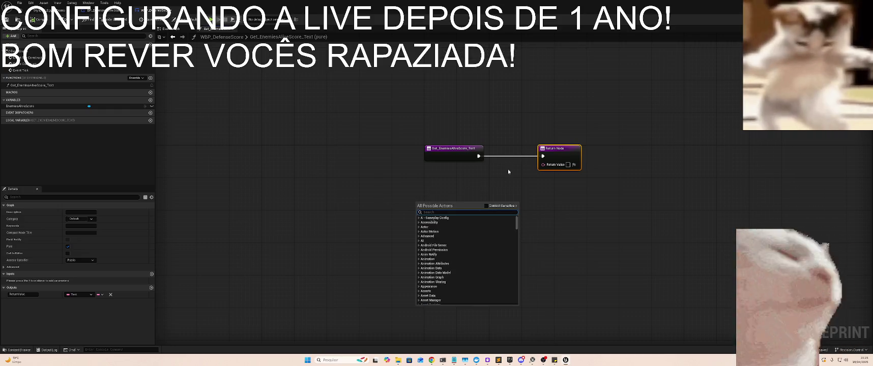
left_click(487, 206)
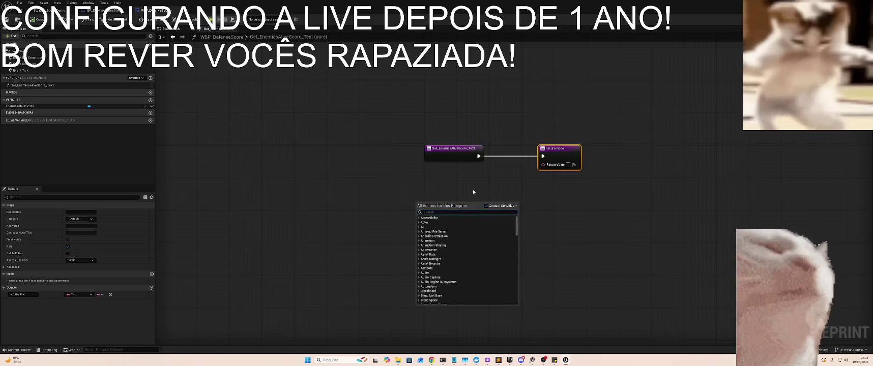
type("gamestate")
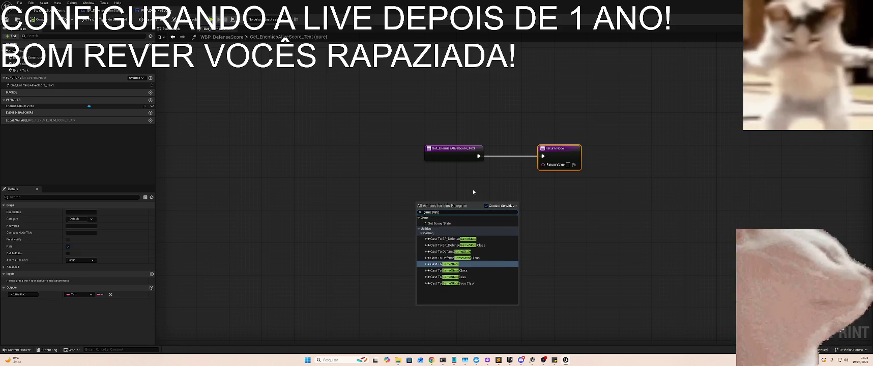
left_click(445, 223)
left_click_drag(474, 204, 475, 204)
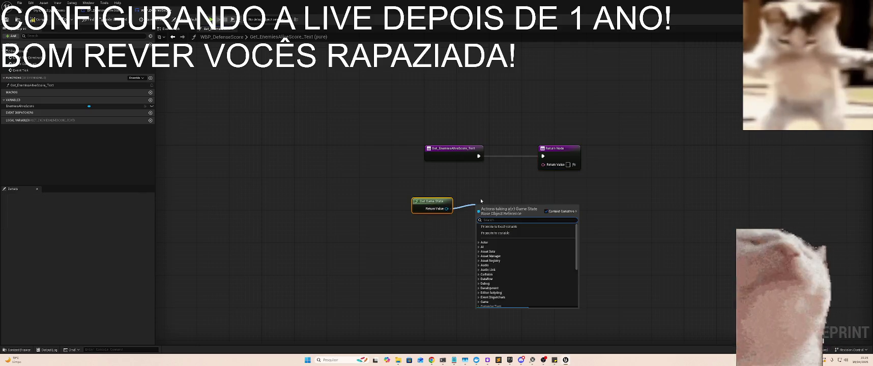
type("cast to")
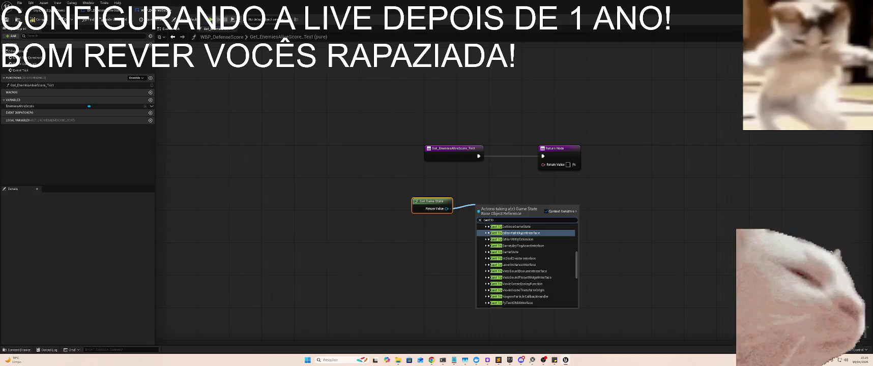
type(" bp")
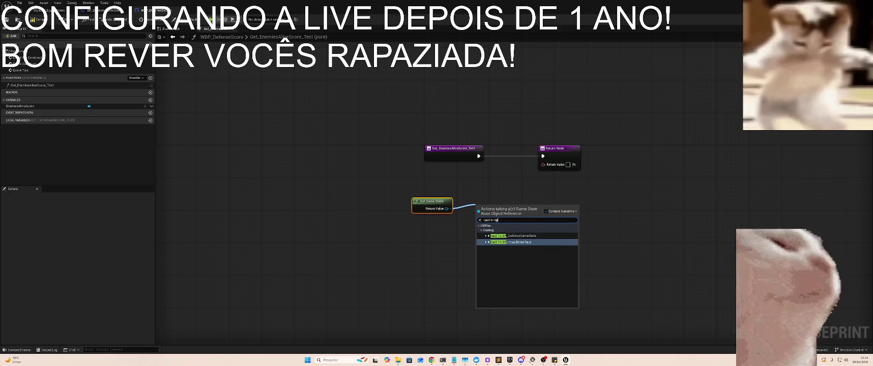
key("Up")
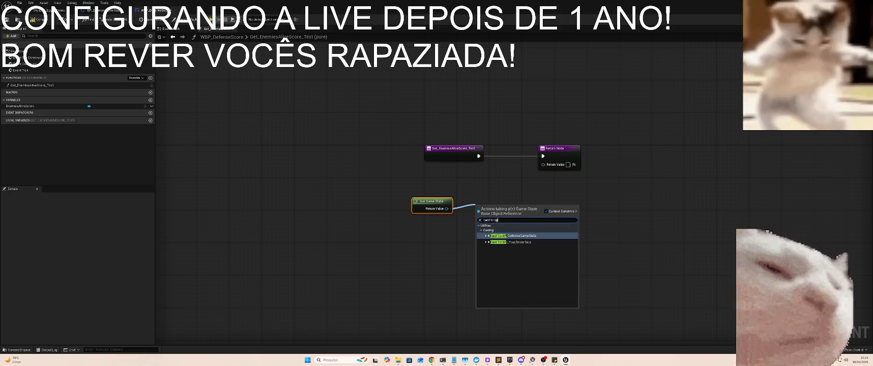
key("Return")
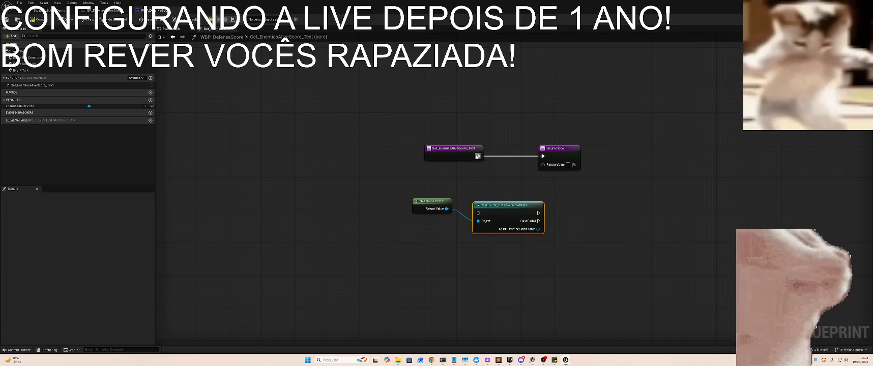
left_click_drag(477, 214, 483, 214)
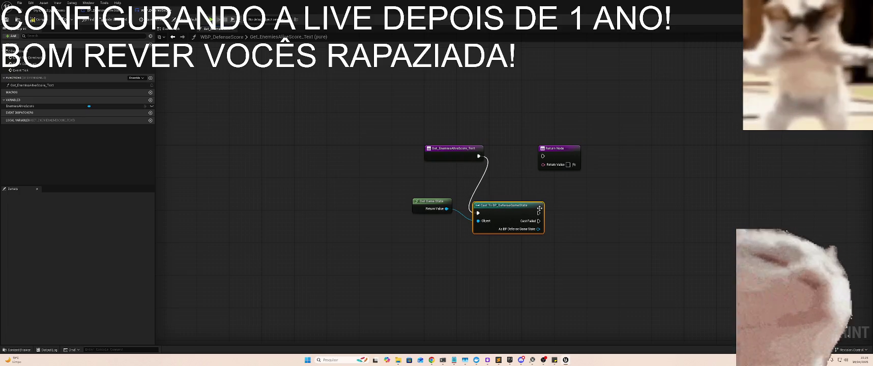
mouse_move(538, 212)
left_mouse_down()
mouse_move(543, 157)
mouse_move(661, 148)
mouse_move(553, 176)
mouse_move(569, 148)
left_mouse_up()
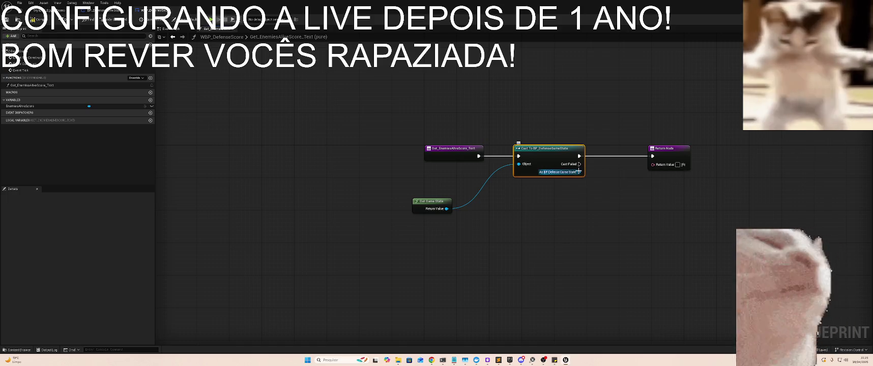
- Try a Bind to On Enemies Alive Changed node off the cast, then delete it
left_click_drag(579, 172, 585, 220)
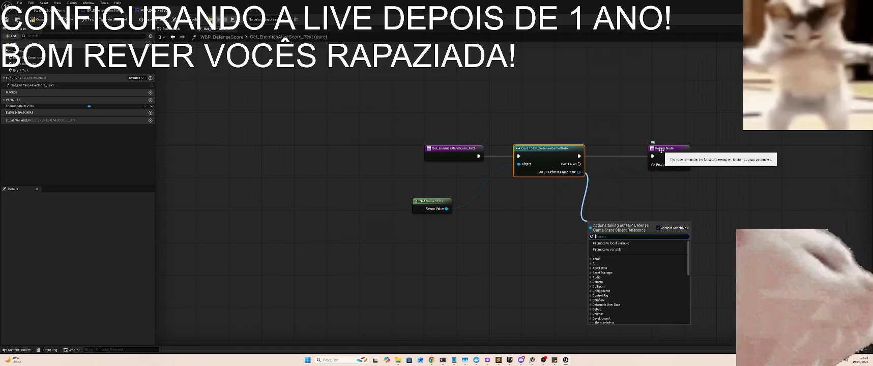
type("enem")
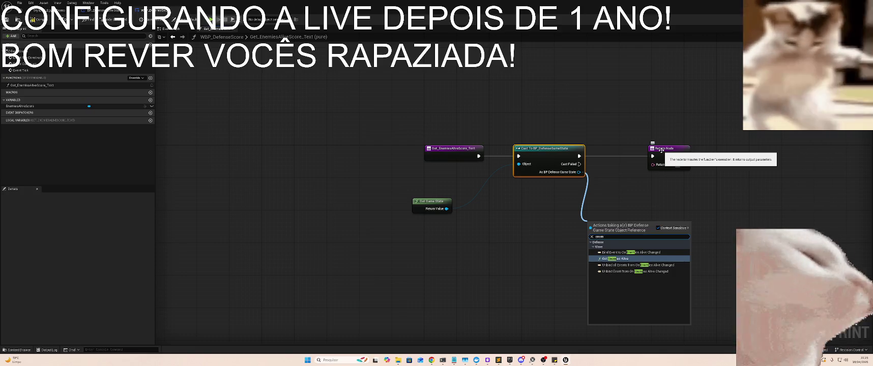
key("Up")
key("Return")
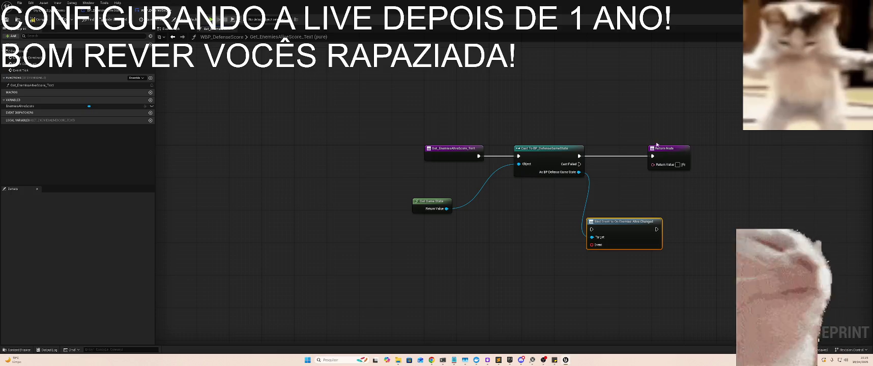
left_click_drag(653, 155, 701, 152)
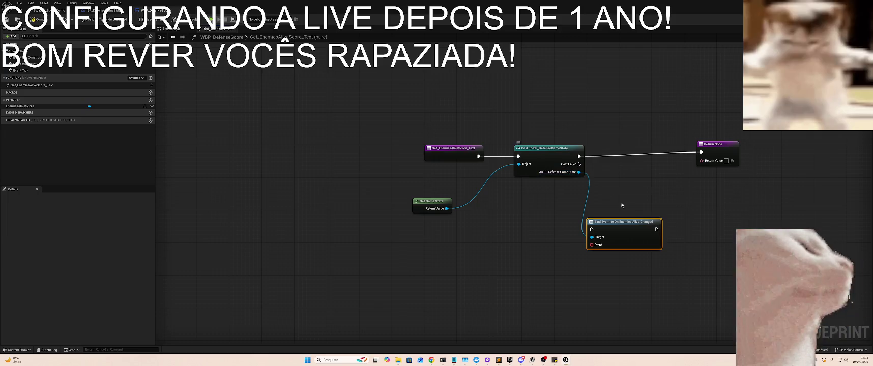
key("Delete")
- Add Get Enemies Alive from the cast game state and feed it as text into the Return Node
mouse_move(579, 172)
left_mouse_down()
mouse_move(614, 179)
mouse_move(605, 174)
left_mouse_up()
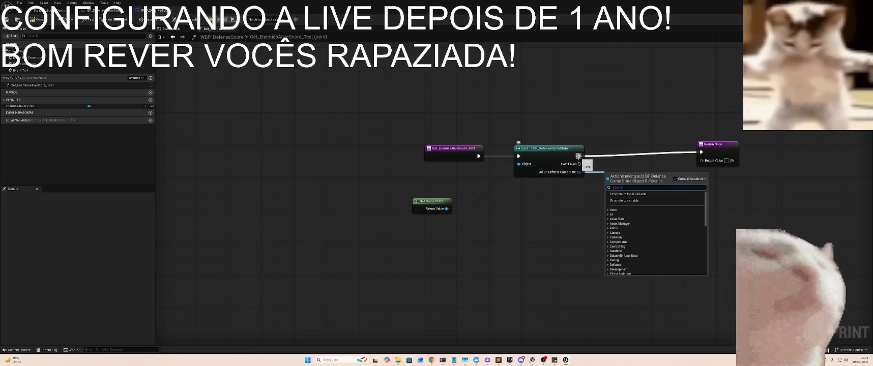
type("endm")
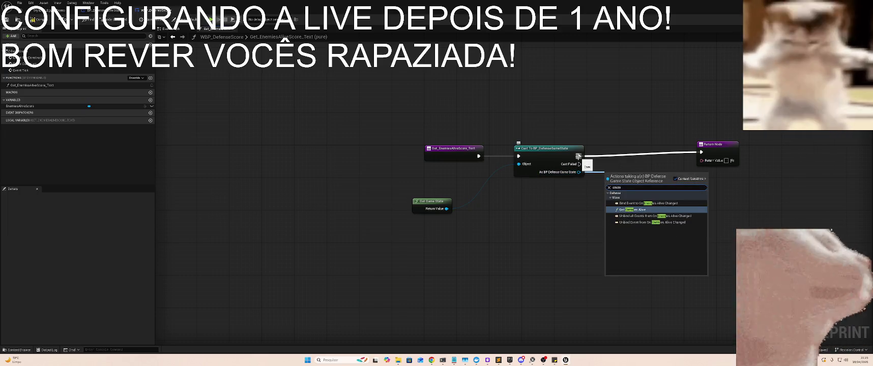
key("Down")
key("Down")
key("Up")
key("Up")
key("Return")
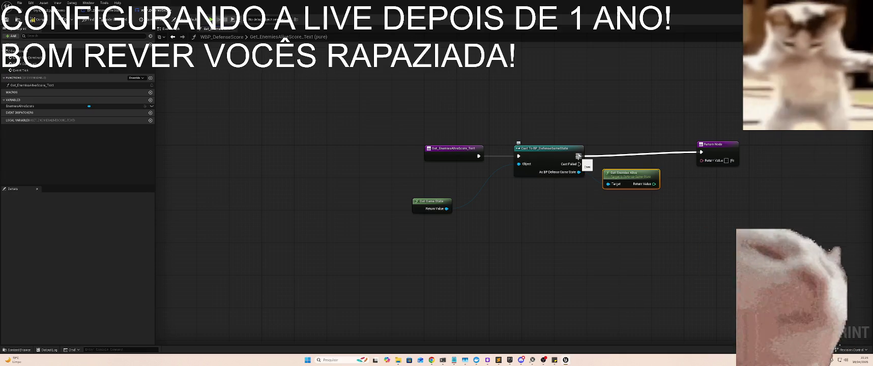
left_click_drag(655, 185, 702, 162)
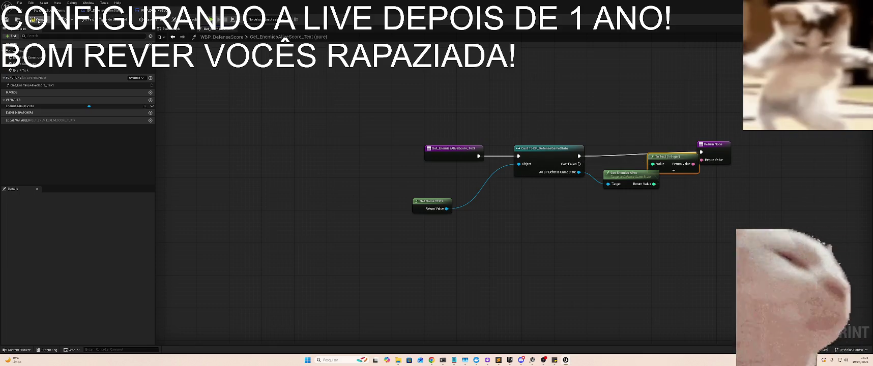
key("ctrl+Tab")
- Start a Play-In-Editor session of the desert level to test the enemies counter
left_click(126, 20)
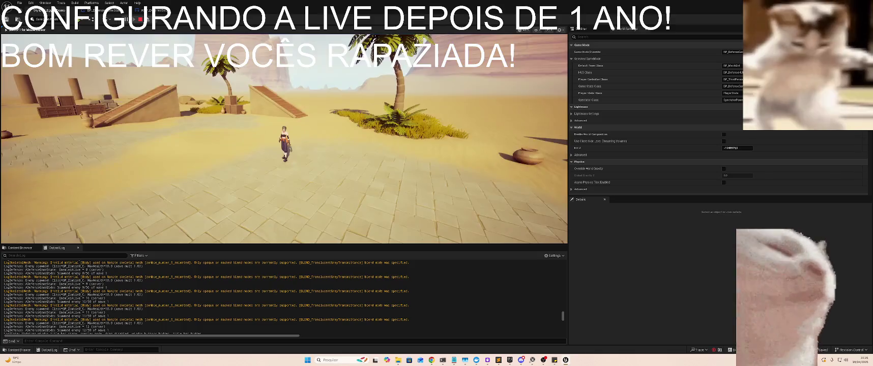
key("super")
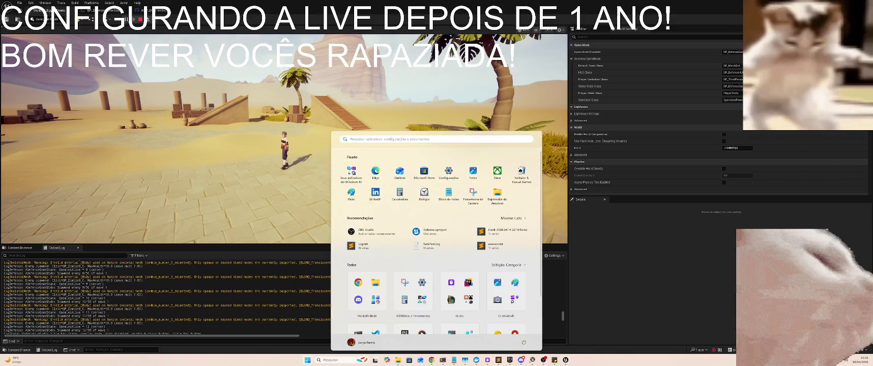
key("super")
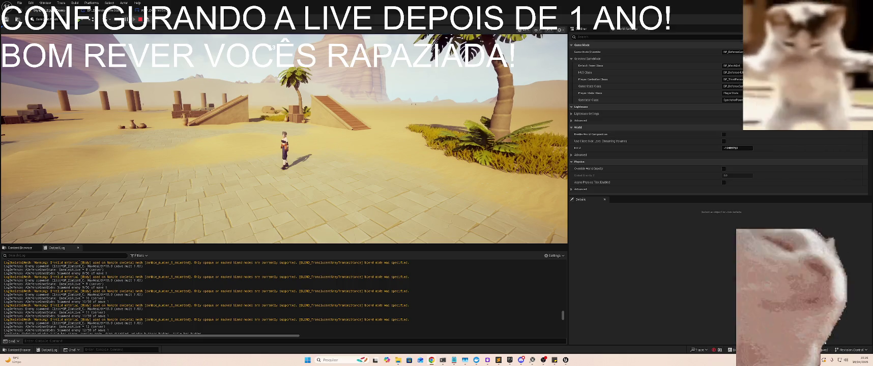
- Run the character past the crates and up the wooden ramp, then jump at the top
key("w")
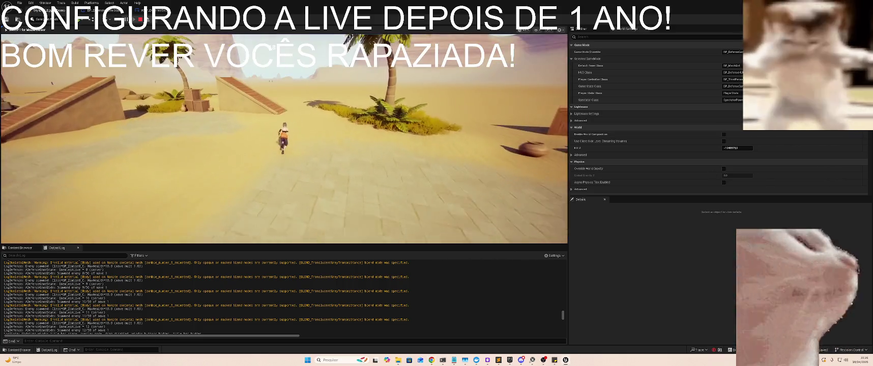
key("w")
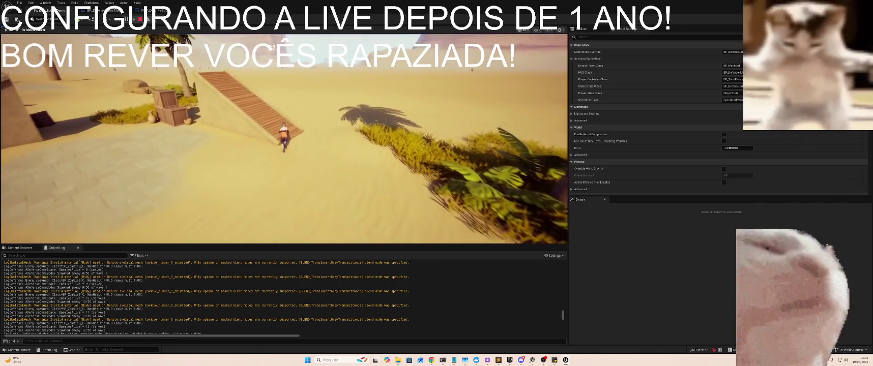
key("w")
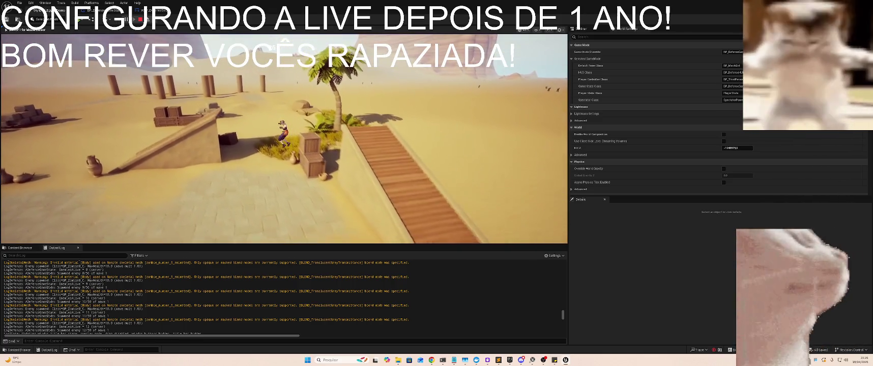
key("w")
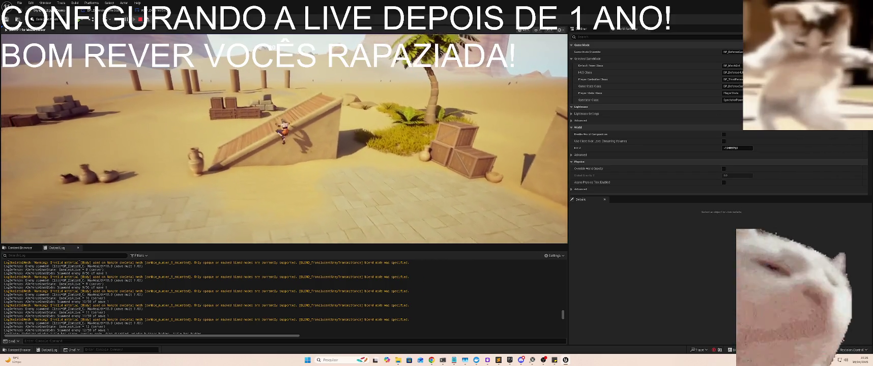
key("w")
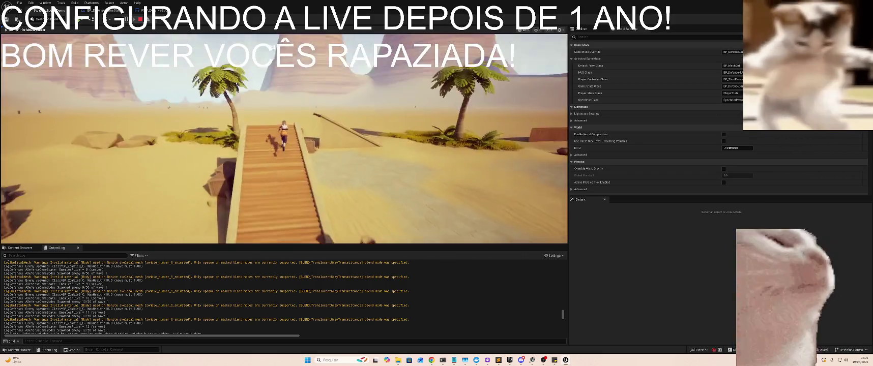
key("w")
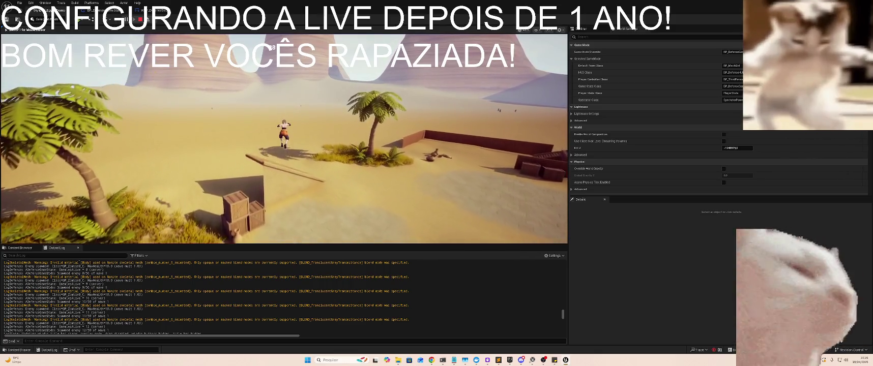
key("w")
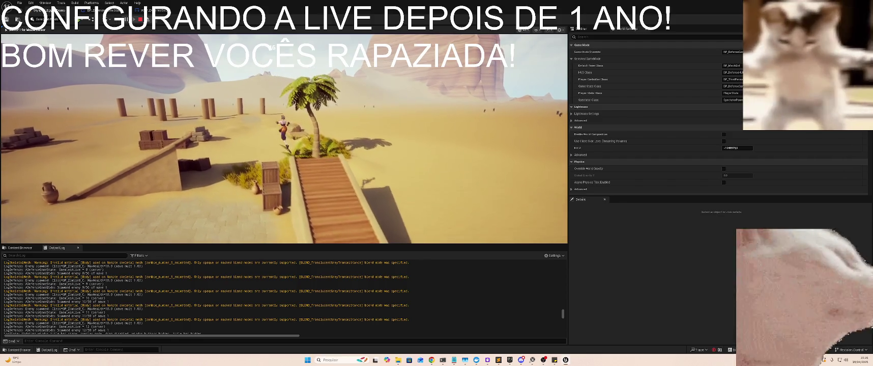
key("w")
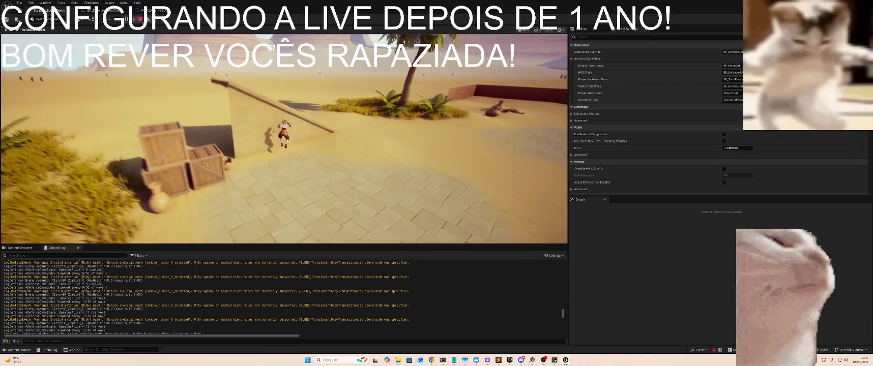
- Open a private Chrome window and snap it to the right half of the screen
key("super")
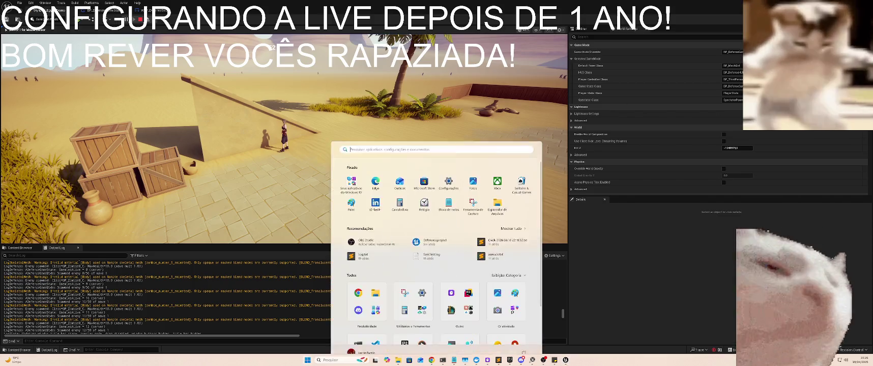
key("Escape")
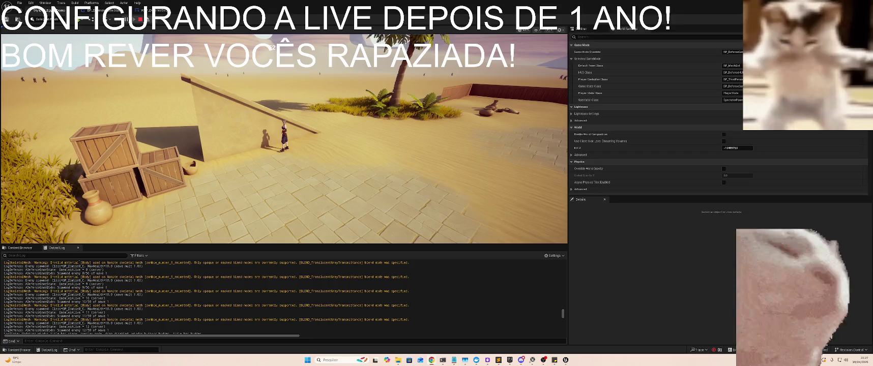
key("alt+Tab")
key("super+Right")
- Snap the editor to the left half and search YouTube for days gone
left_click(156, 84)
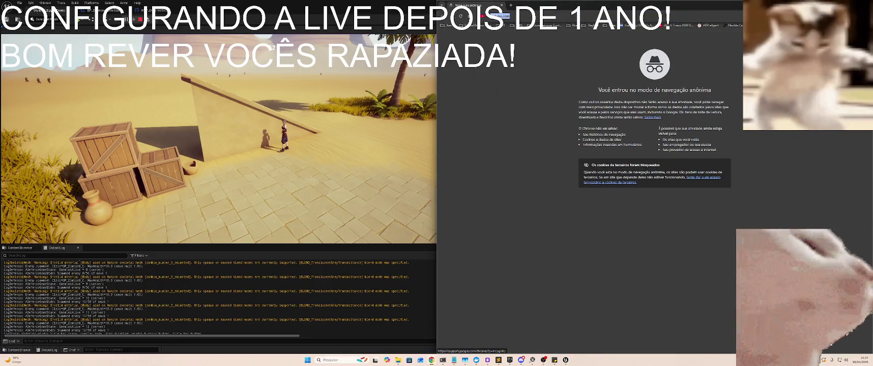
type("youtube")
key("Tab")
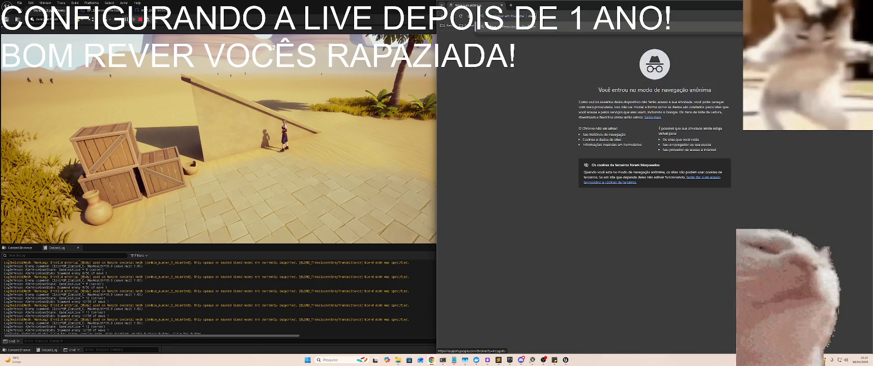
key("Return")
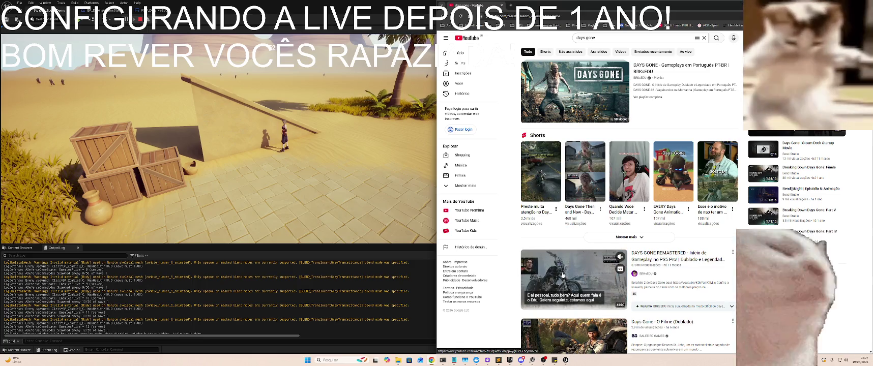
mouse_move(571, 114)
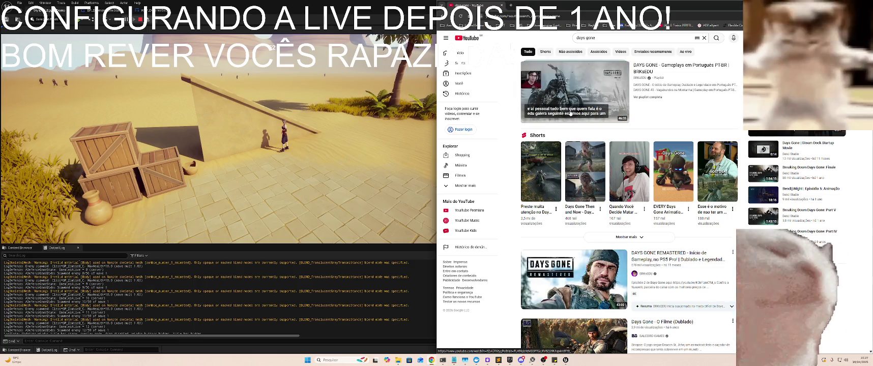
- Refine the search to 'days gone gameplay' and open Days Gone: PS5 Gameplay - 4K 60FPS
left_click(611, 38)
type("gfa")
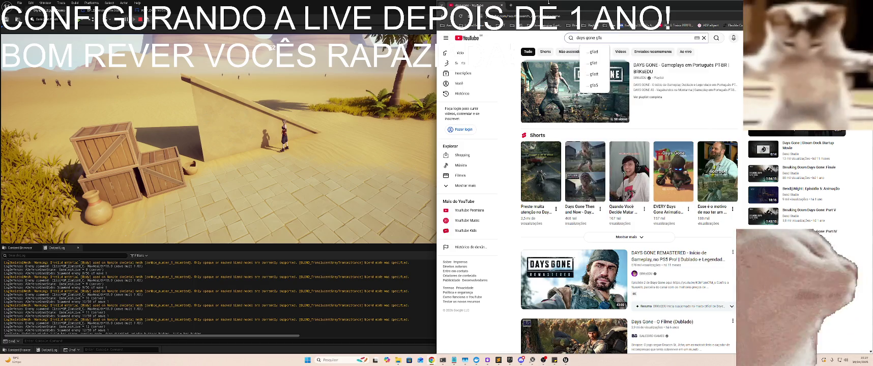
key("BackSpace")
key("BackSpace")
type("amepl")
key("Down")
key("Return")
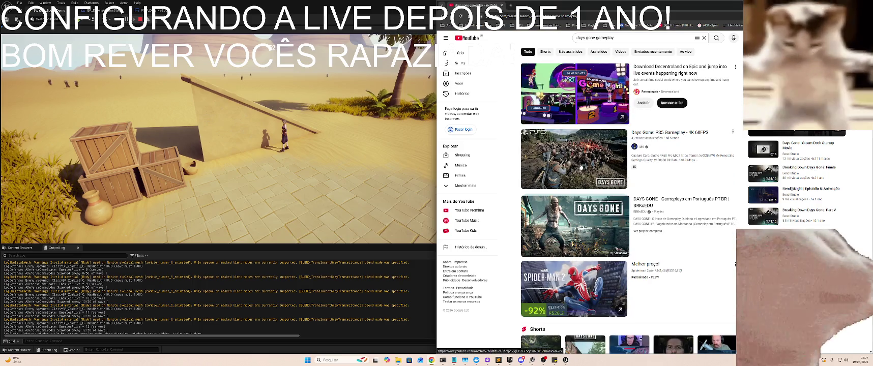
left_click(552, 163)
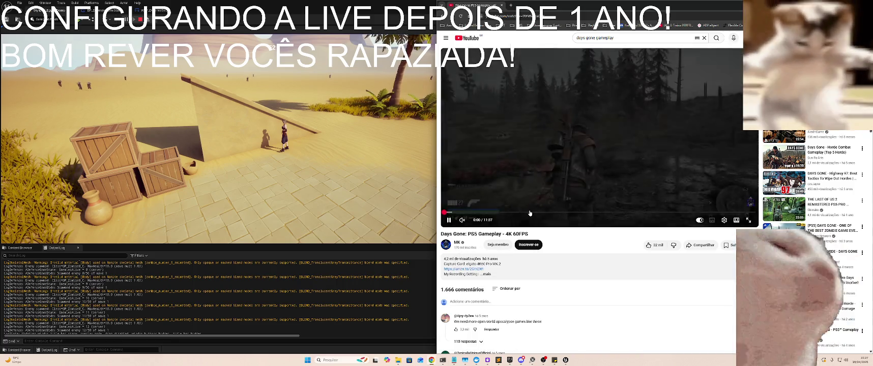
- Watch the Days Gone video full screen from 0:32, then return to the half-screen window
left_click(747, 220)
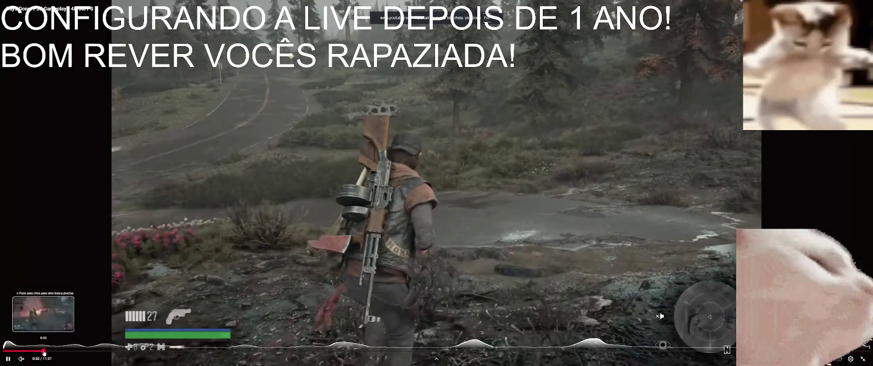
left_click(44, 351)
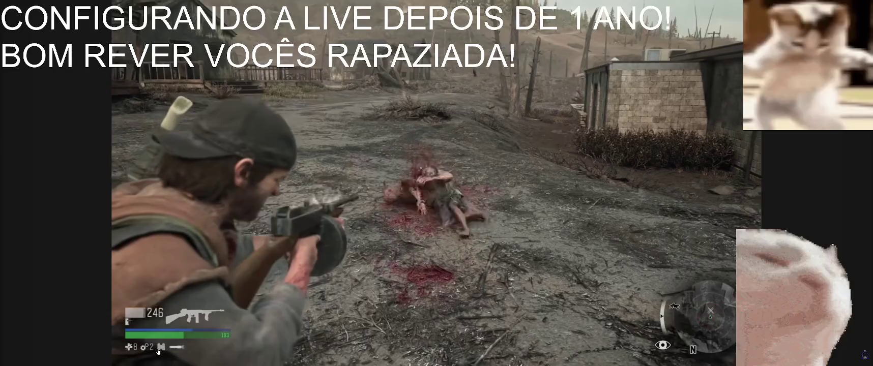
key("Escape")
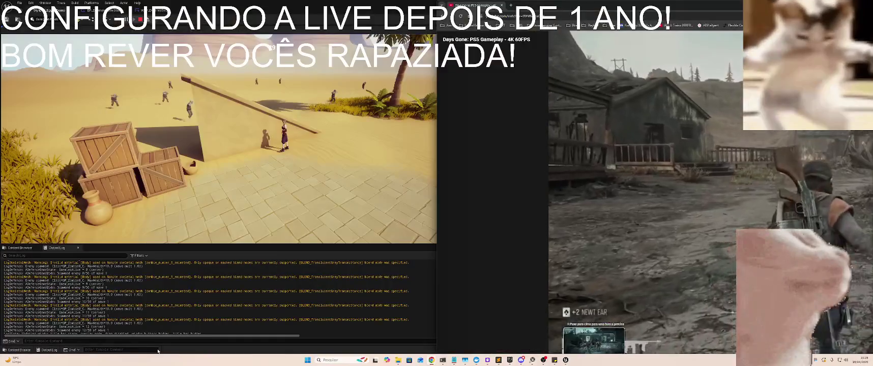
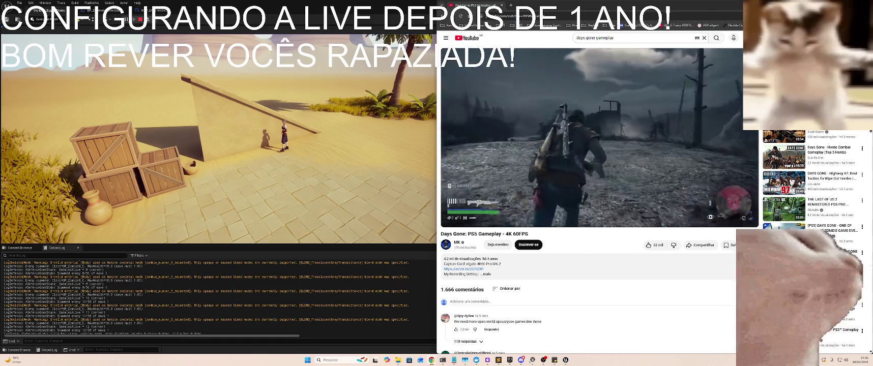
- Skip the Days Gone PS5 gameplay video ahead to the 8:29 and 9:40 horde scenes
mouse_move(555, 224)
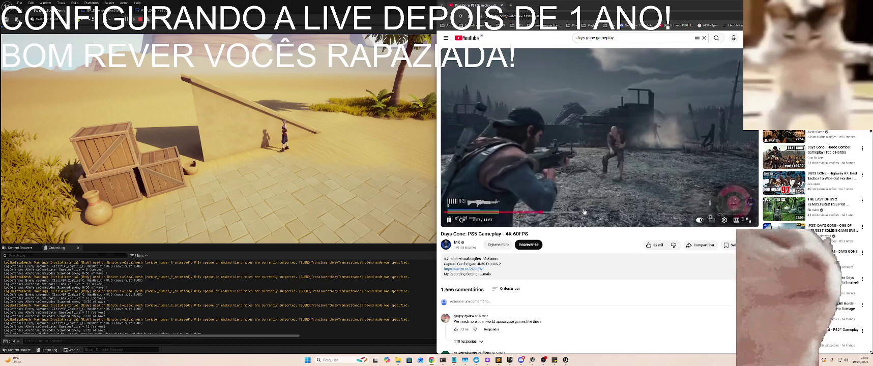
key("Right")
key("Right")
key("Right")
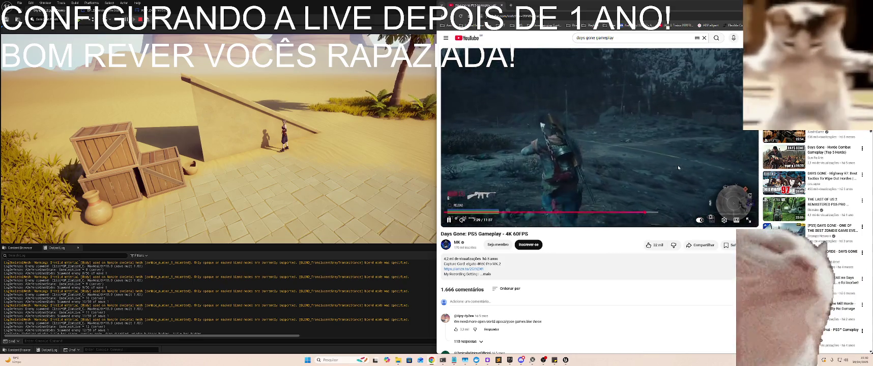
left_click(671, 212)
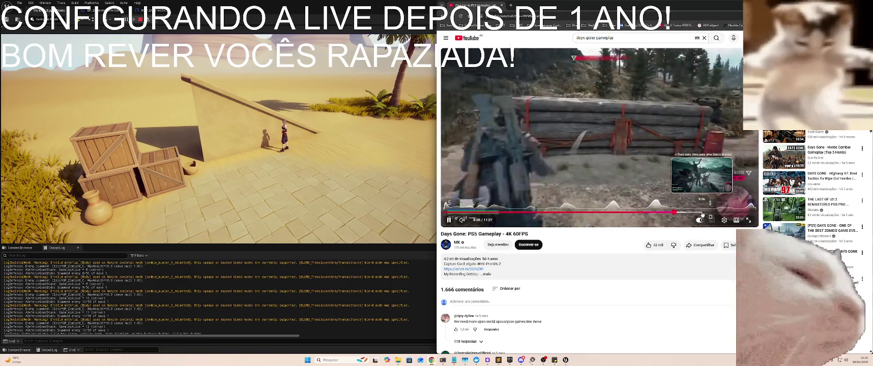
left_click(702, 213)
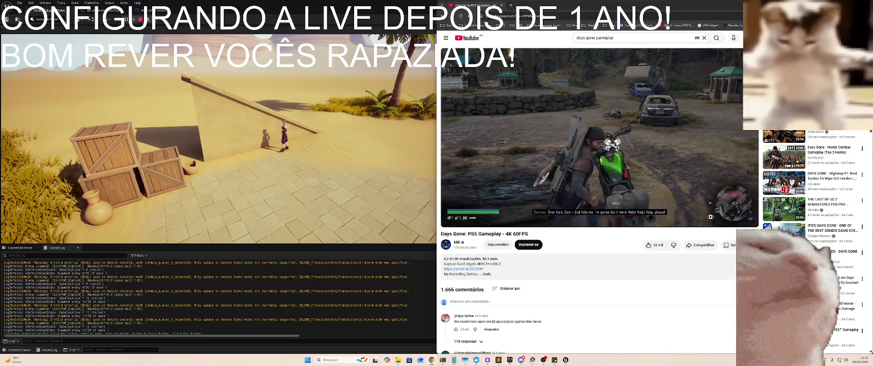
mouse_move(600, 85)
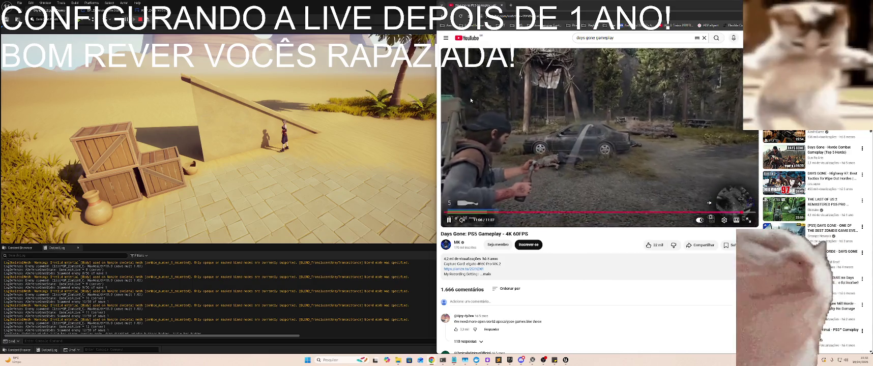
- Run the character forward across the desert sand in play mode, then return to the YouTube browser
key("alt+Tab")
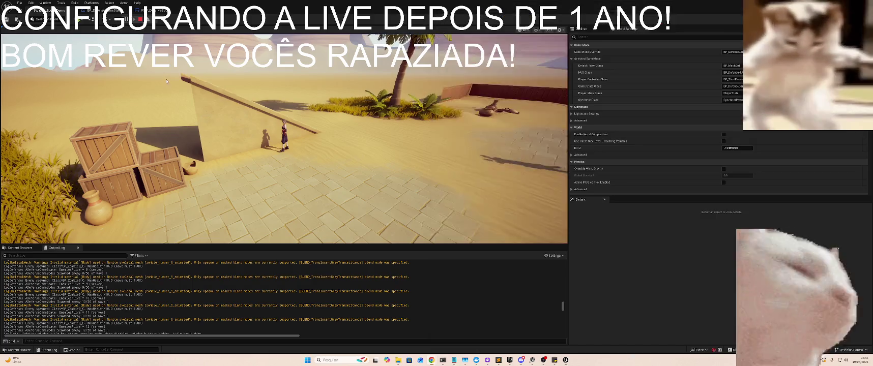
key("w")
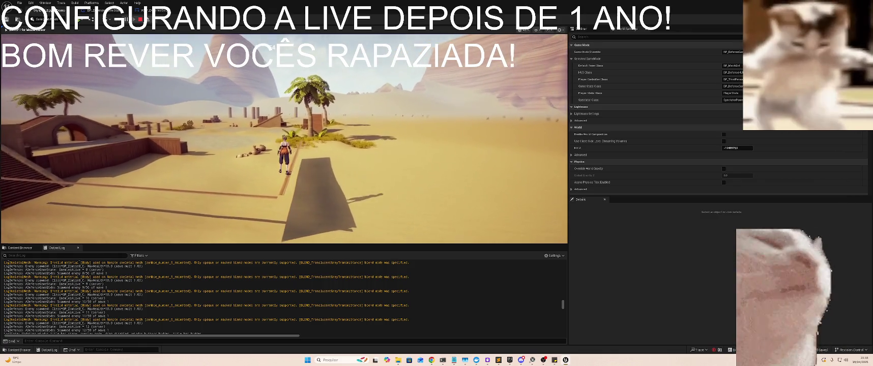
key("alt+Tab")
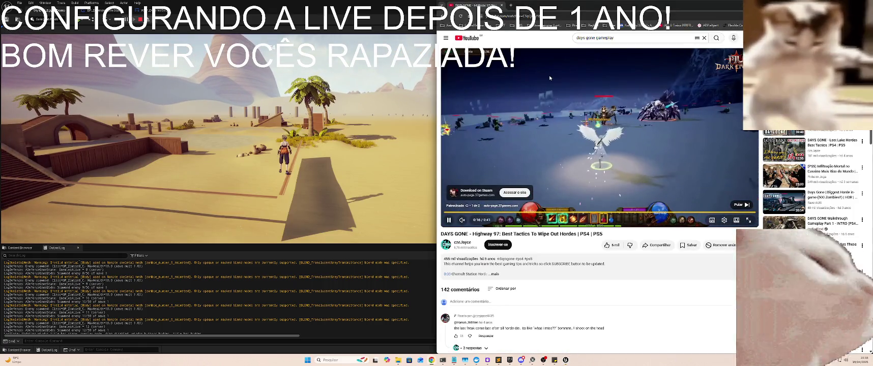
- Snap the horde video browser to the right half, with Unreal Editor on the left half
key("alt+Tab")
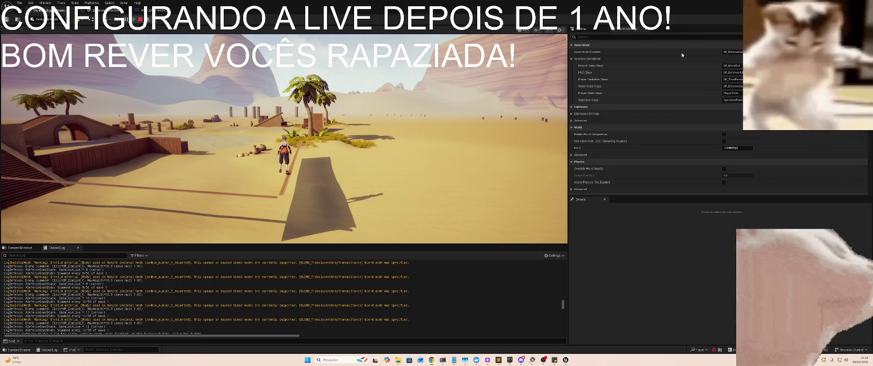
key("alt+Tab")
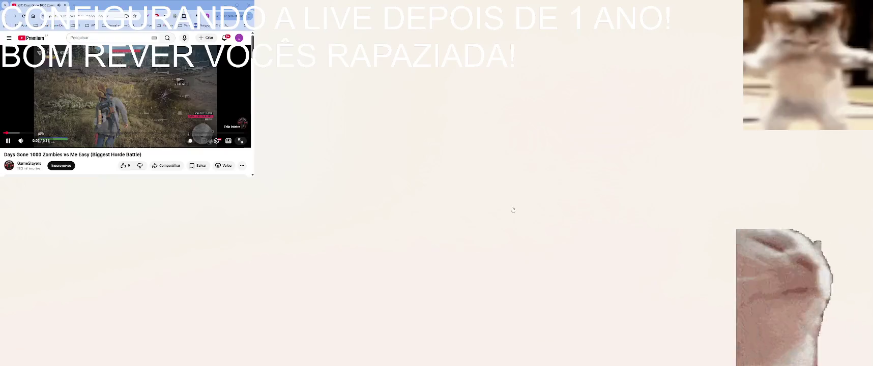
key("f")
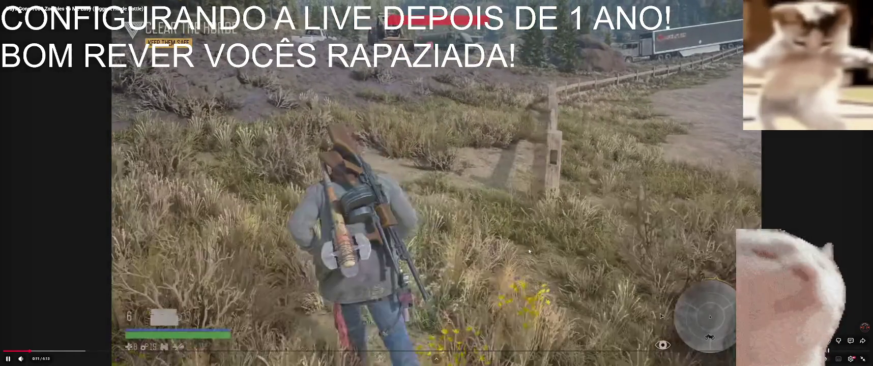
key("Escape")
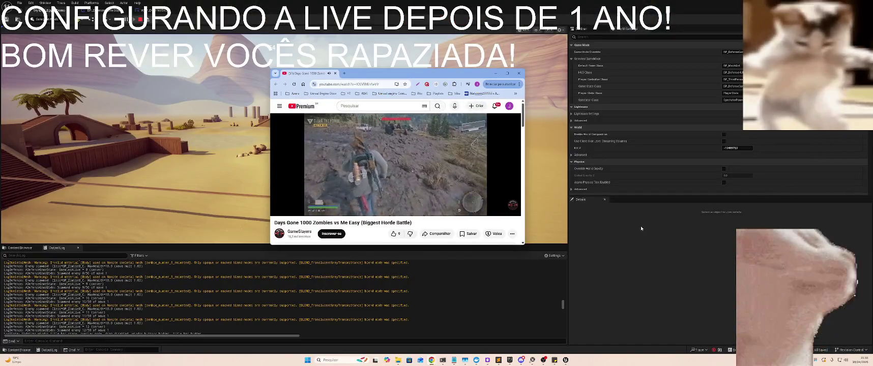
left_click(507, 73)
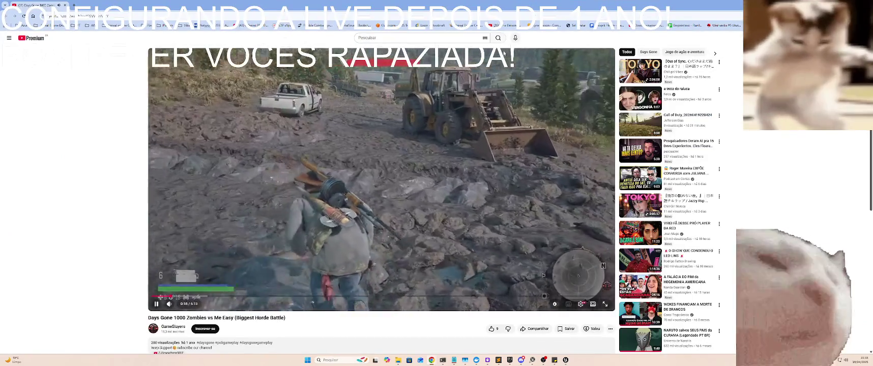
key("super+Right")
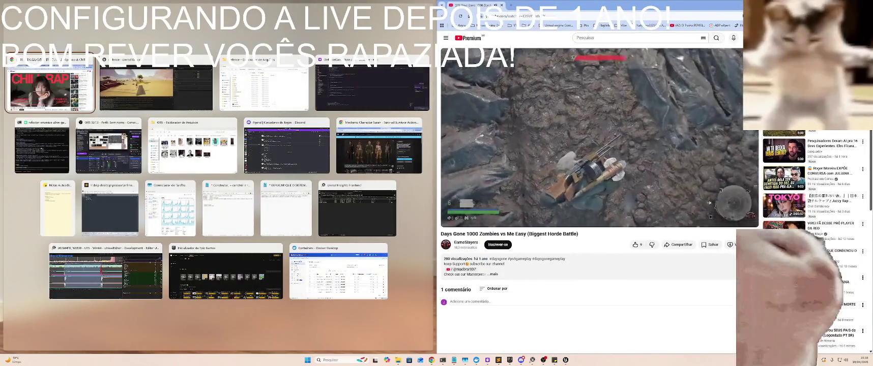
key("Right")
key("Return")
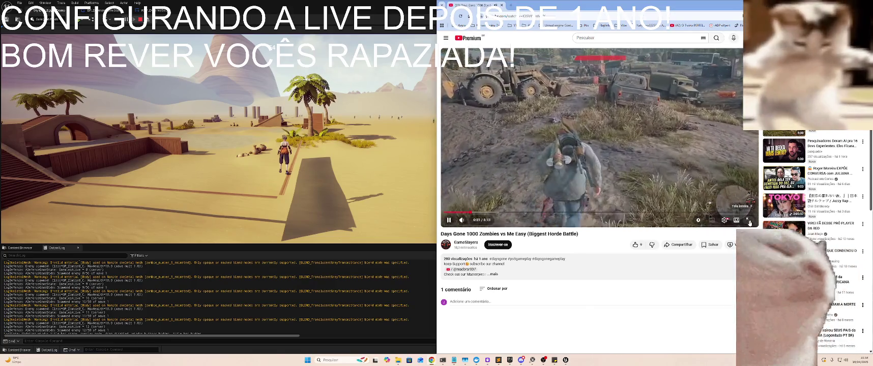
- Skip the horde video to 0:40, then open an incognito window snapped to the left half
left_click(749, 223)
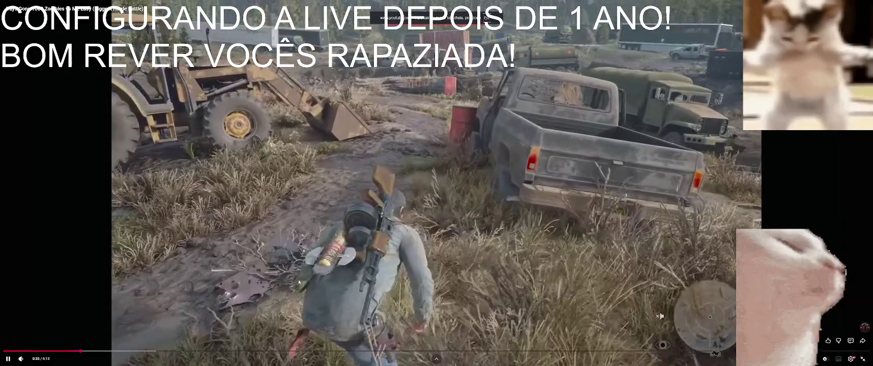
left_click(96, 351)
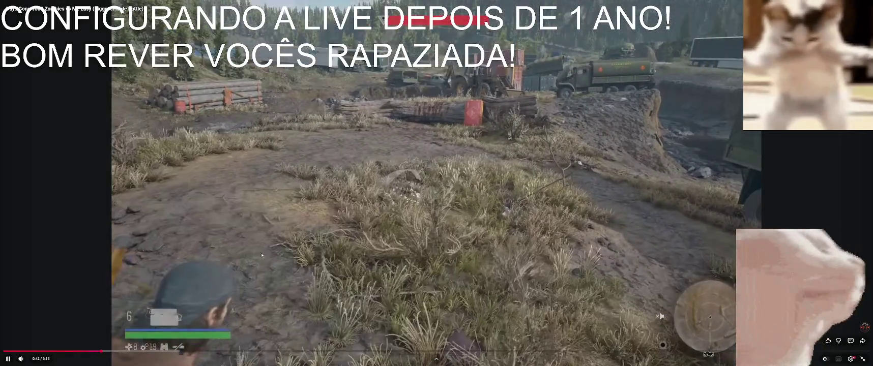
key("Escape")
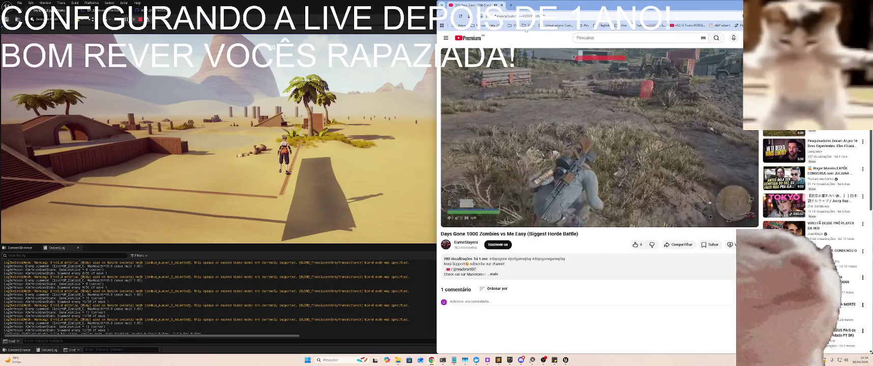
key("ctrl+shift+n")
key("super+Left")
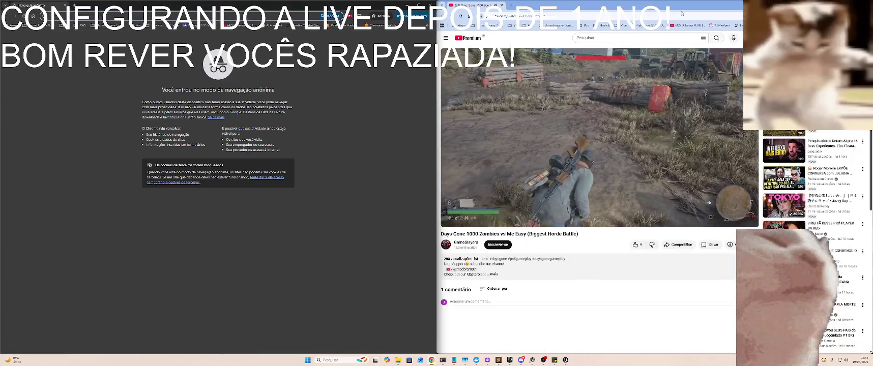
- Search Google for 'days gone engine' and find it uses a modified Unreal Engine 4
type("days gone engine")
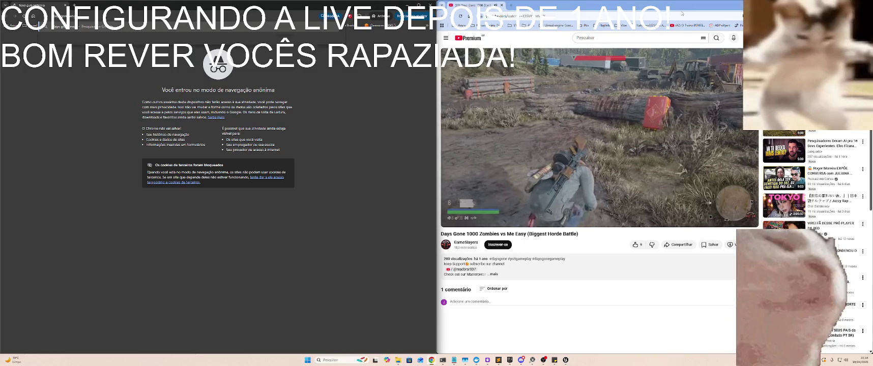
key("Return")
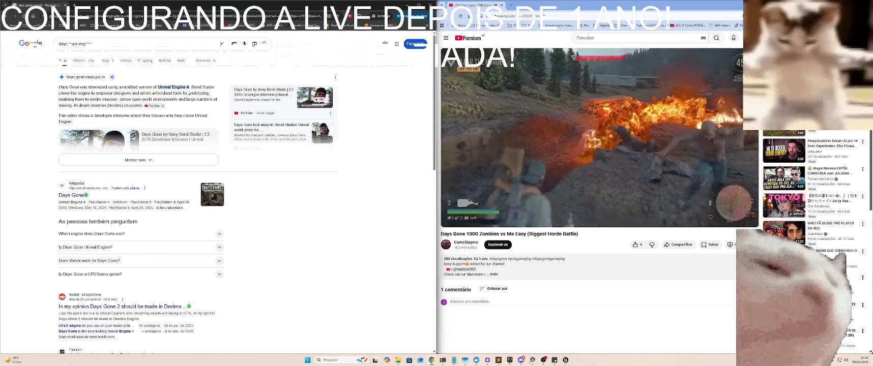
scroll(188, 93, "up", 5)
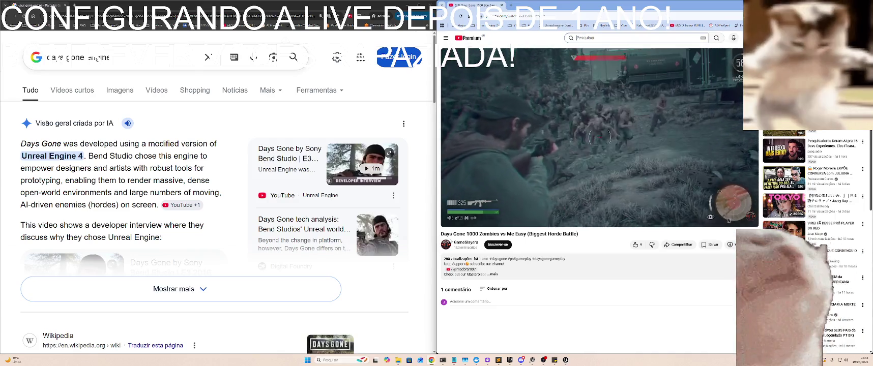
- Retype the search with 'how to', then clear it and close the incognito window
key("BackSpace")
key("BackSpace")
key("BackSpace")
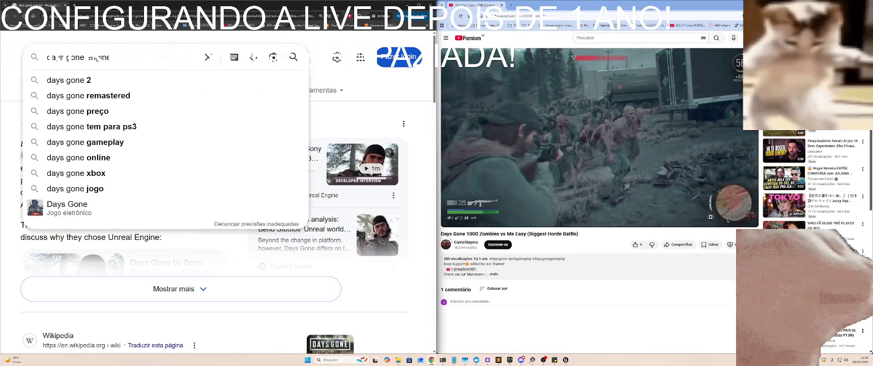
type("how")
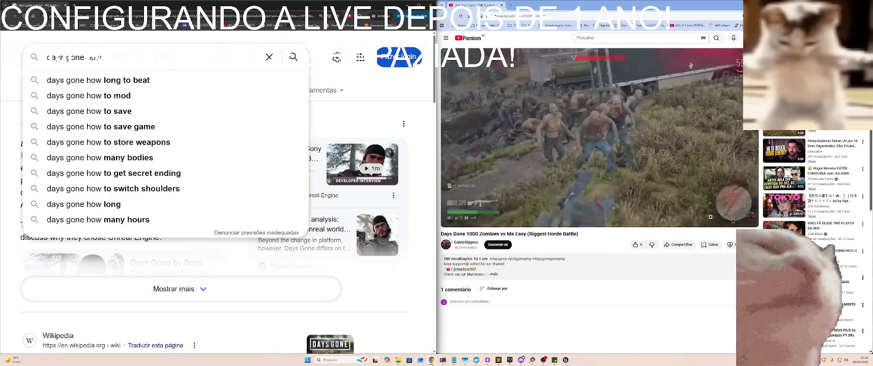
type(" to")
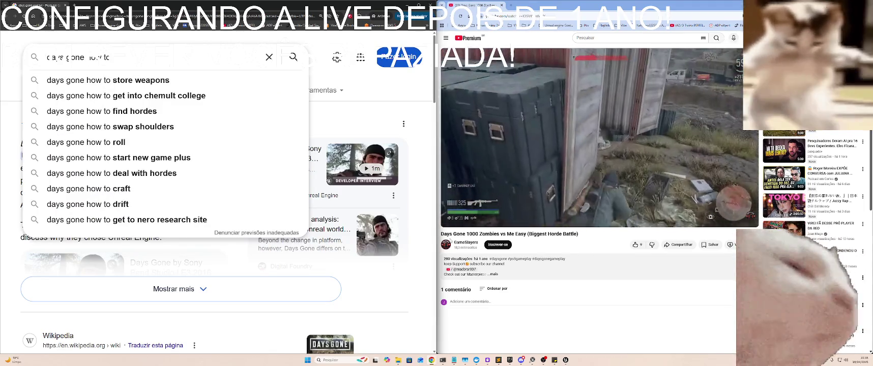
key("ctrl+a")
key("BackSpace")
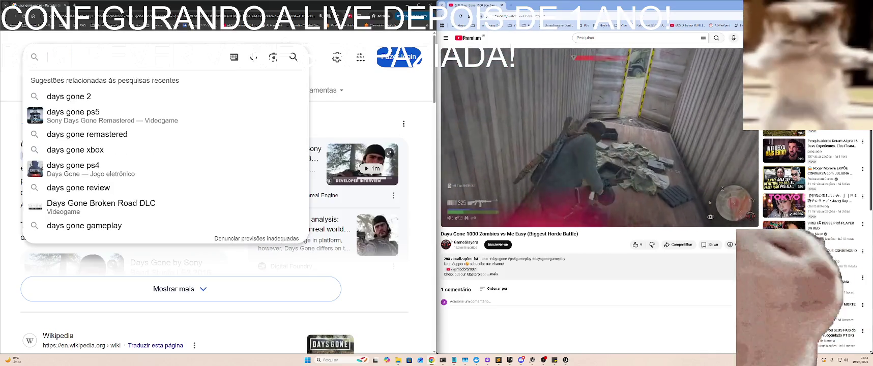
key("ctrl+w")
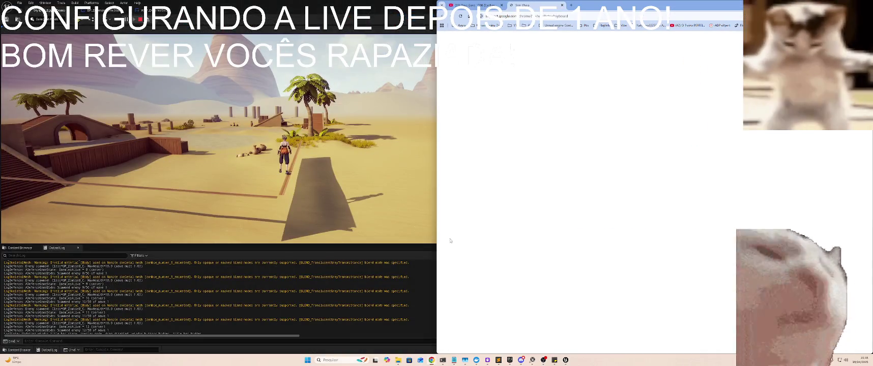
- Close the blank tab, check the video player's options, then hide YouTube to show the editor
key("ctrl+w")
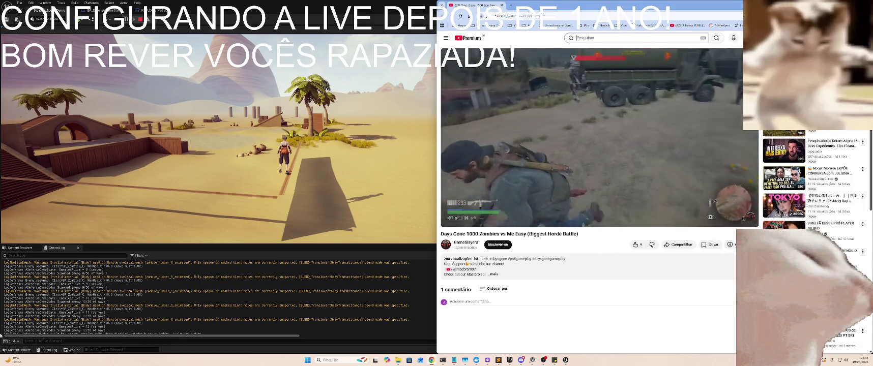
mouse_move(588, 147)
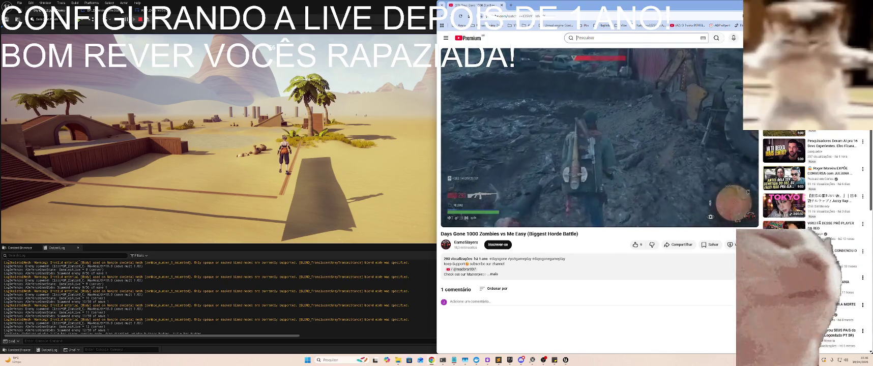
right_click(566, 224)
left_click(566, 224)
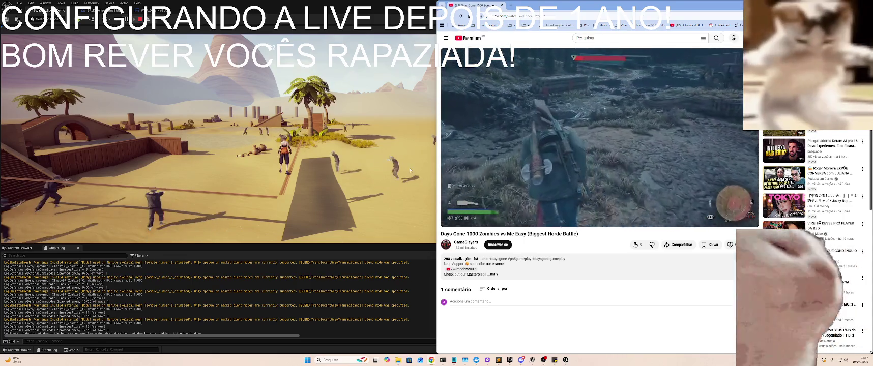
key("alt+Tab")
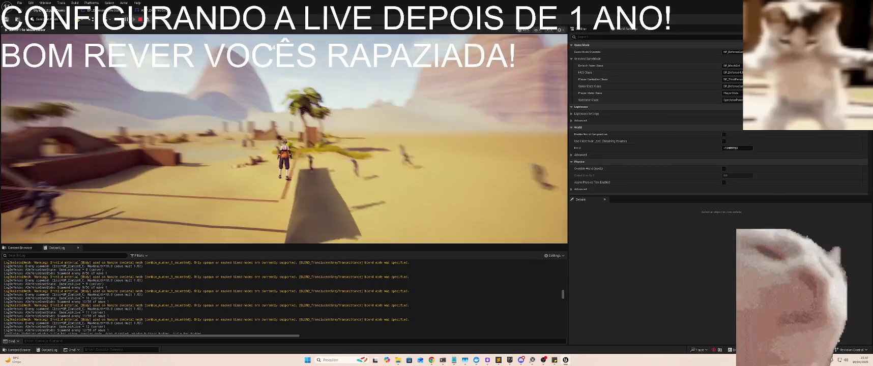
- Switch back to the Chrome window so the horde video plays beside the desert level
key("alt+Tab")
key("alt+shift+Tab")
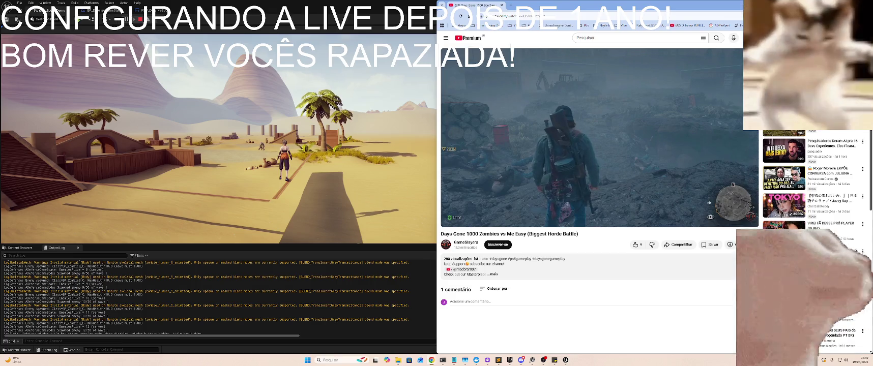
- Hide the browser, stop the play session, and switch to the BP_DefenseGameState tab
key("alt+Tab")
key("Escape")
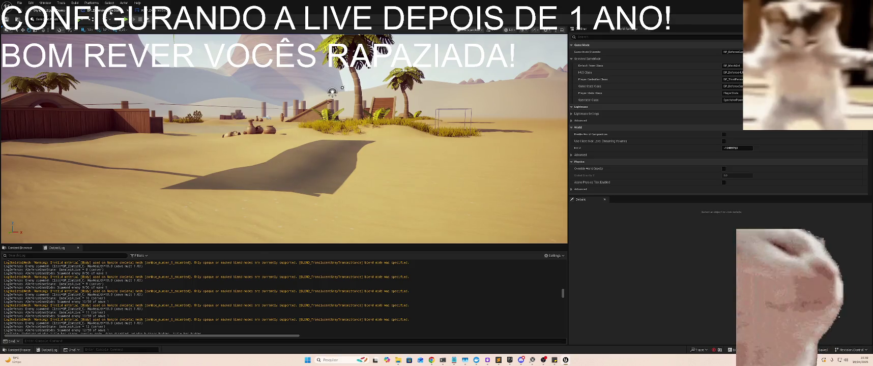
left_click(151, 11)
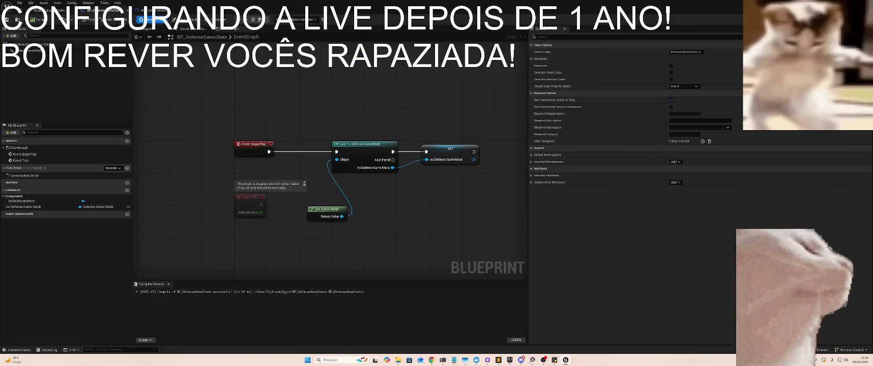
left_click(101, 10)
left_click(50, 10)
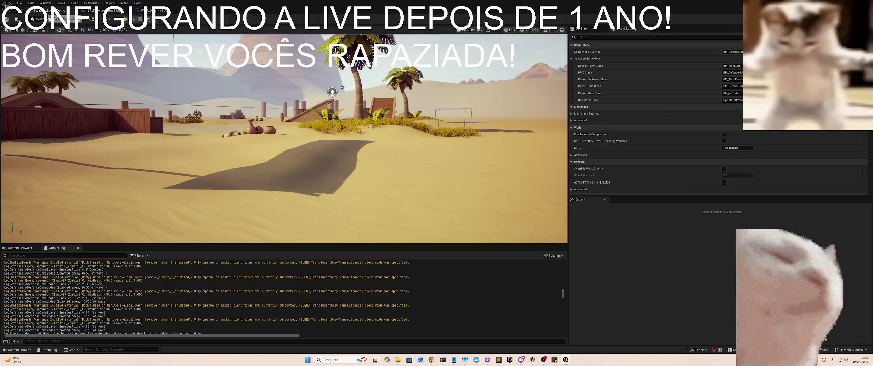
left_click(89, 10)
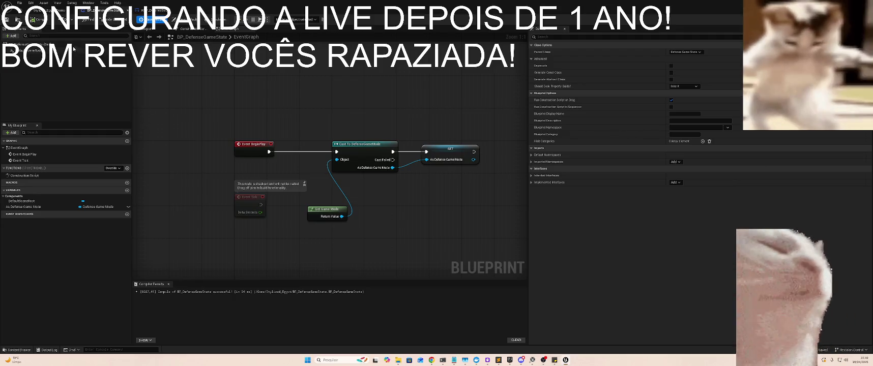
- Search BP_DefenseGameState's Class Defaults for 'sla', then return to the desert level
left_click(183, 19)
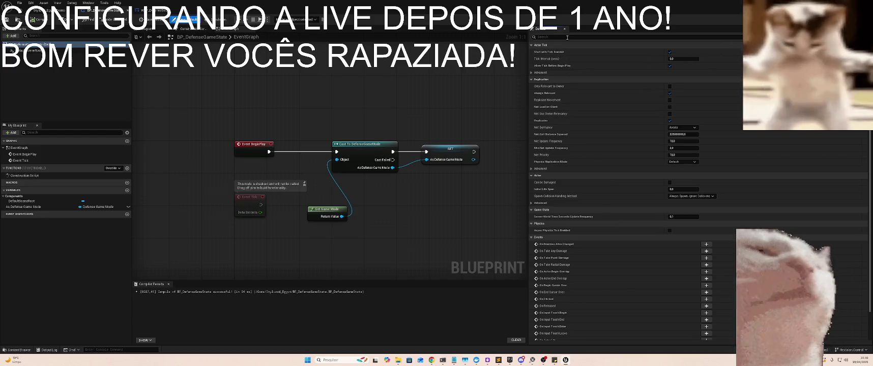
left_click(563, 36)
type("s")
type("la")
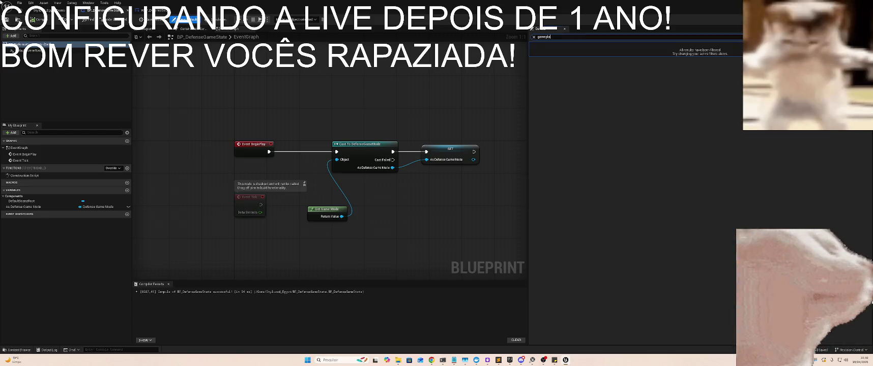
left_click(51, 10)
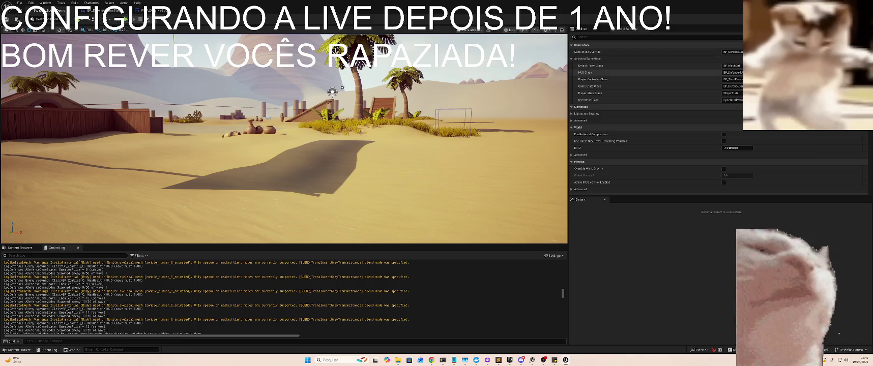
- Open BP_DefenseGameMode, raise Initial Enemies Per Wave to 200, and playtest the desert level
left_click(814, 52)
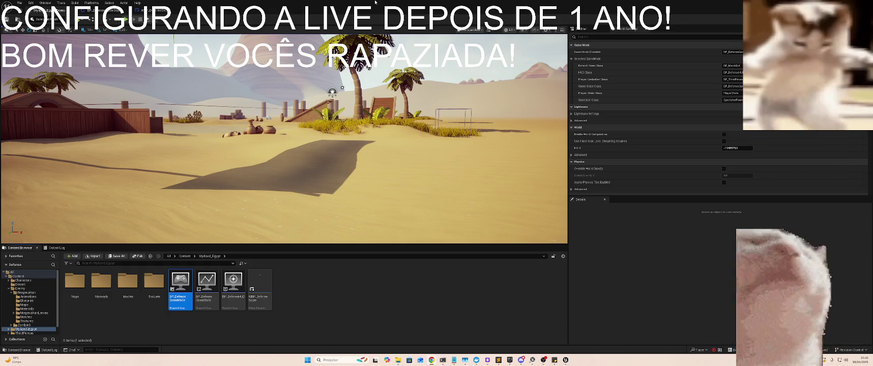
double_click(179, 283)
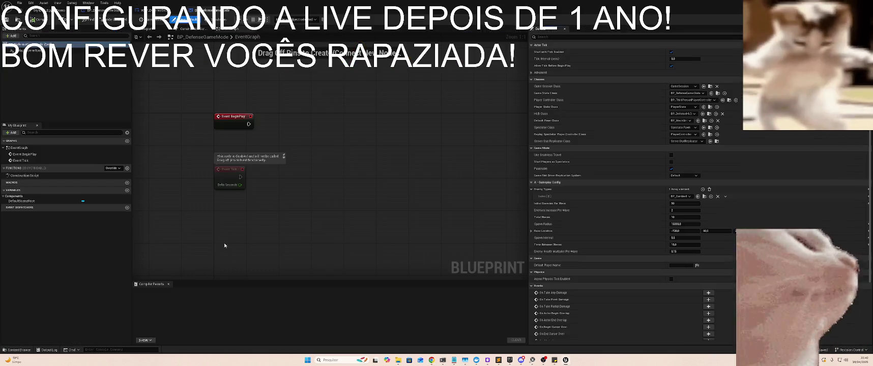
left_click(686, 223)
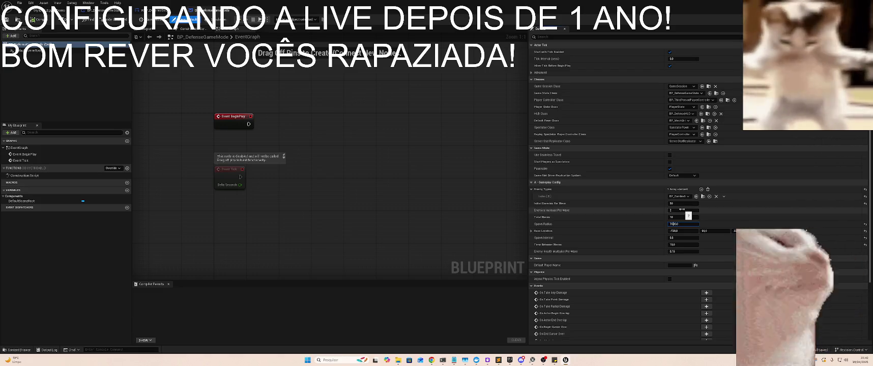
key("Tab")
key("Tab")
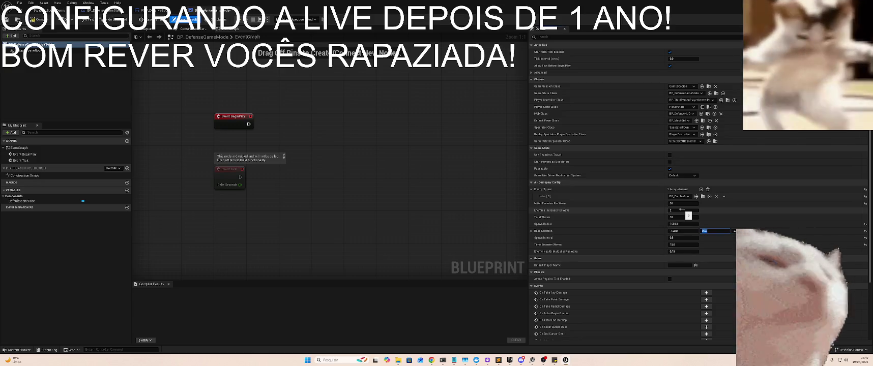
key("Tab")
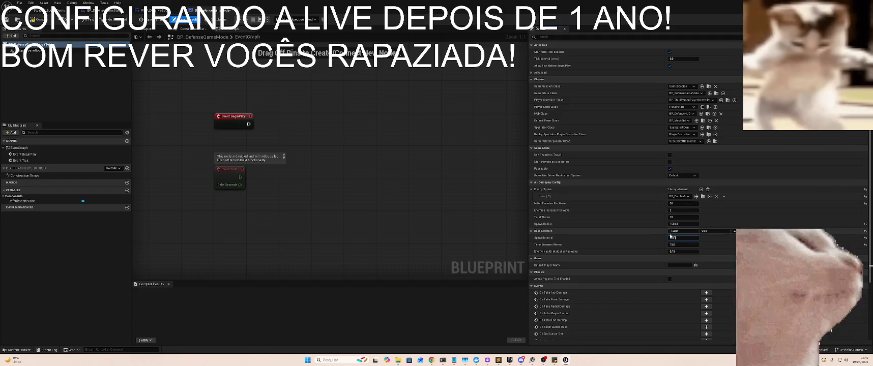
left_click(694, 204)
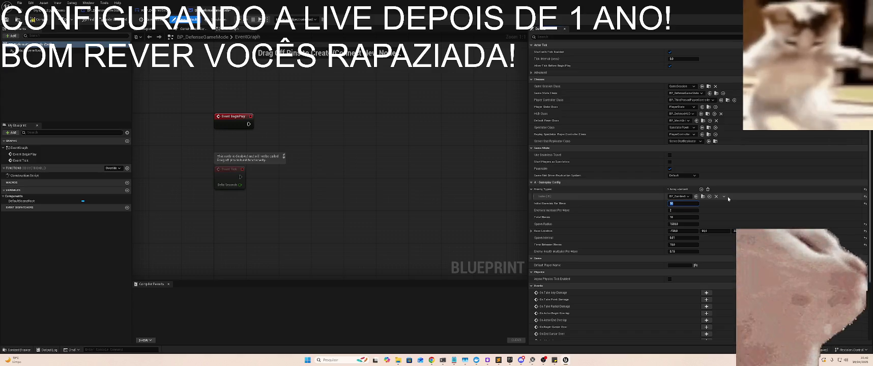
left_click(41, 11)
key("alt+p")
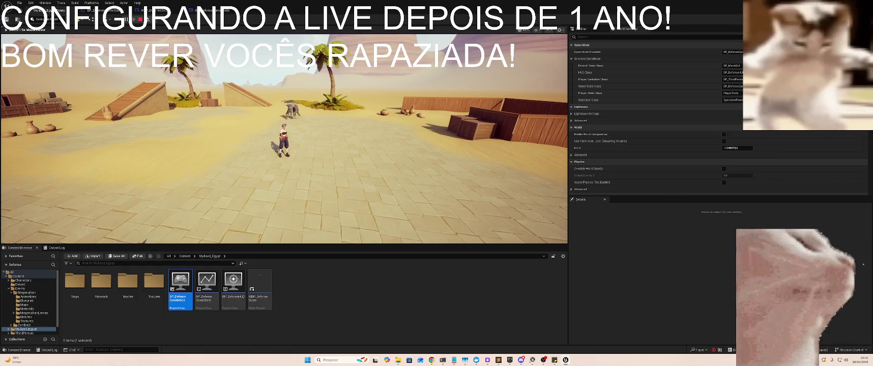
- Set BP_DefenseGameMode to 100 enemies and Spawn Radius 6000, then playtest toward the pyramids
key("Escape")
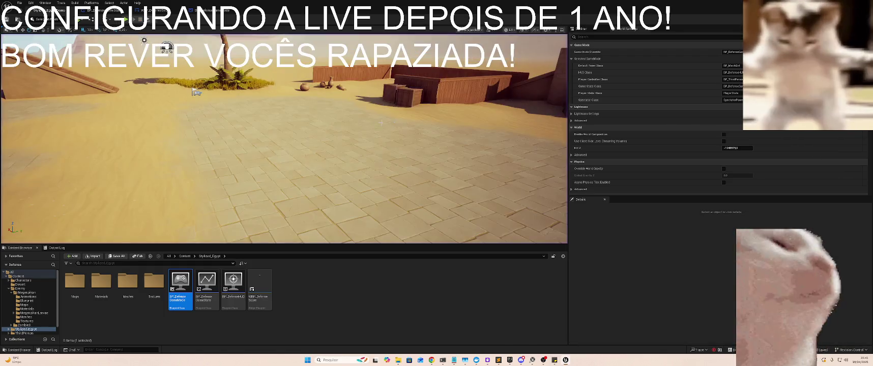
double_click(180, 282)
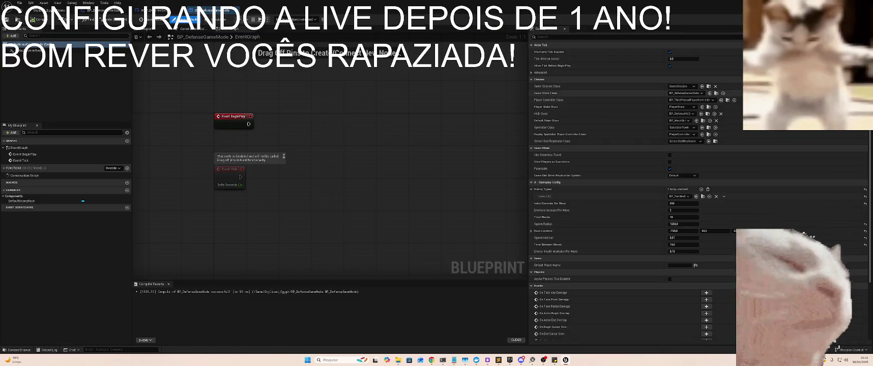
left_click(682, 204)
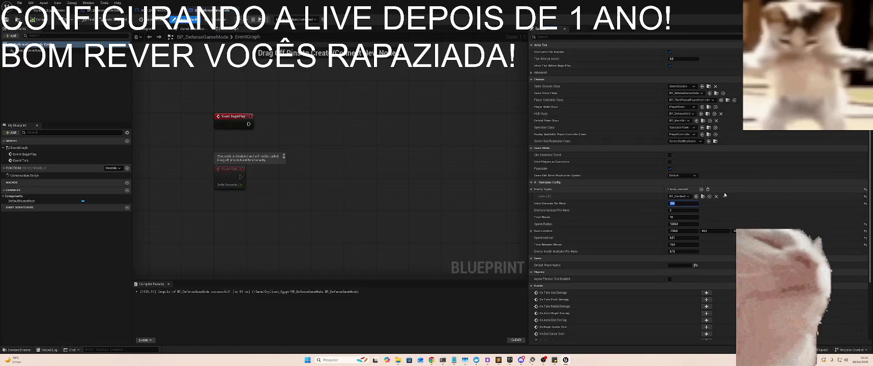
key("Tab")
key("Tab")
key("Tab")
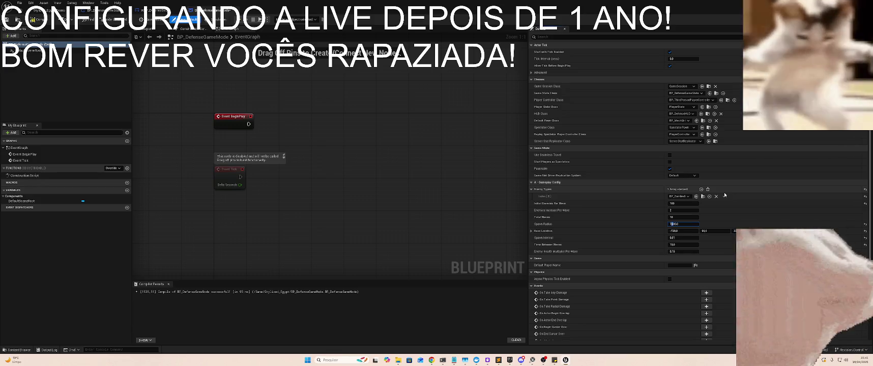
type("60")
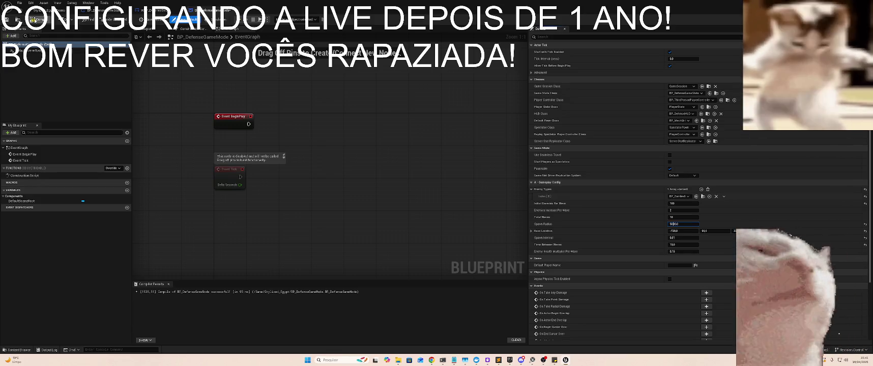
left_click(48, 10)
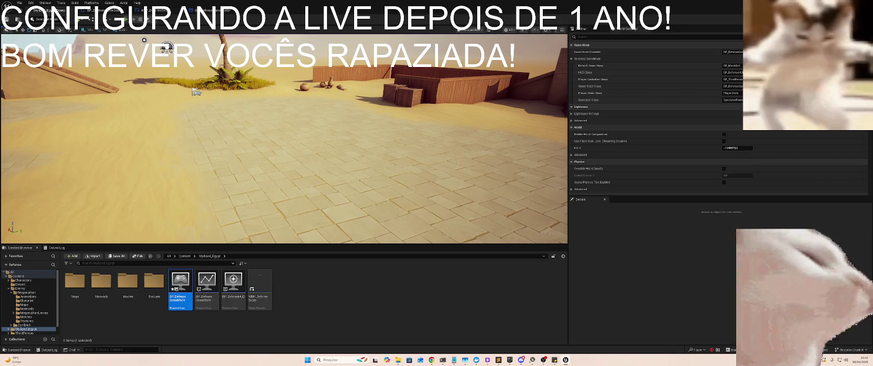
key("alt+p")
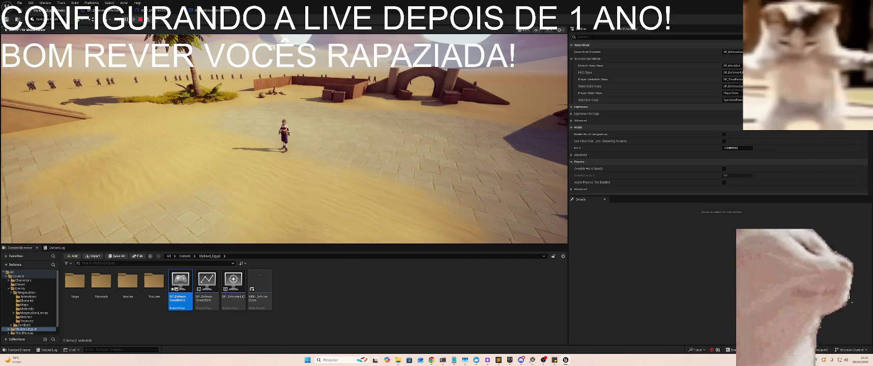
key("w")
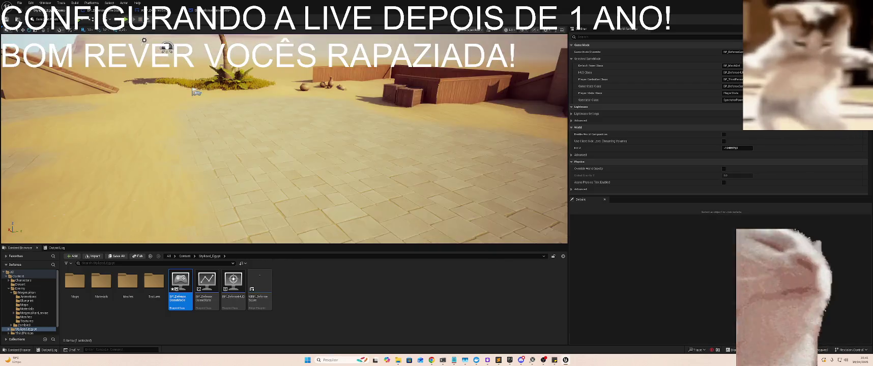
- Drop Initial Enemies Per Wave to 1, compile BP_DefenseGameMode, and return to the running game
left_click(201, 10)
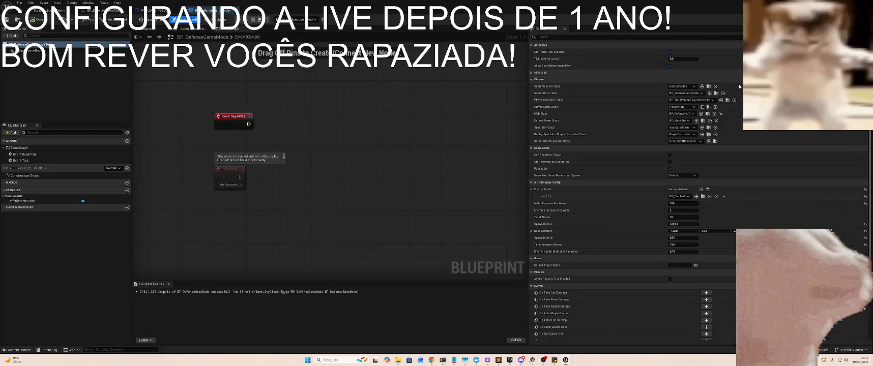
left_click(683, 203)
type("1")
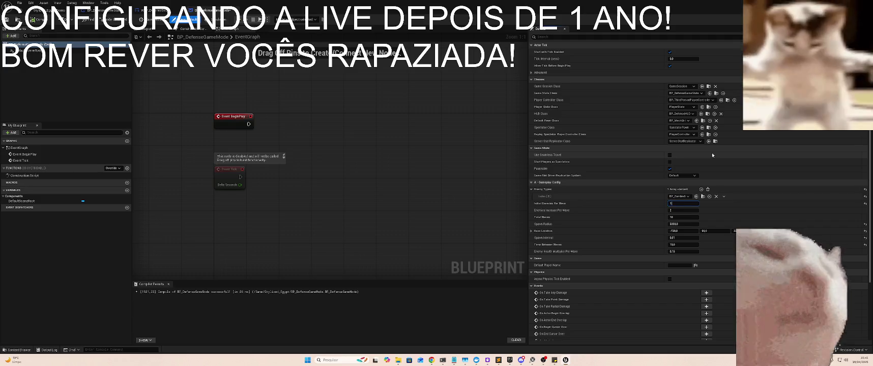
left_click(37, 20)
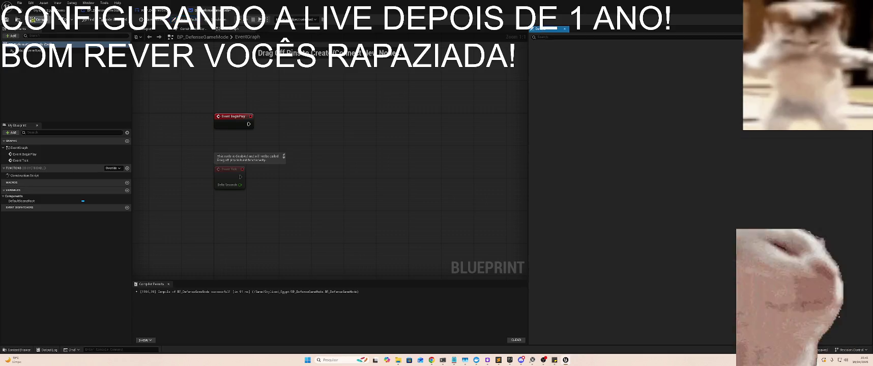
left_click(259, 20)
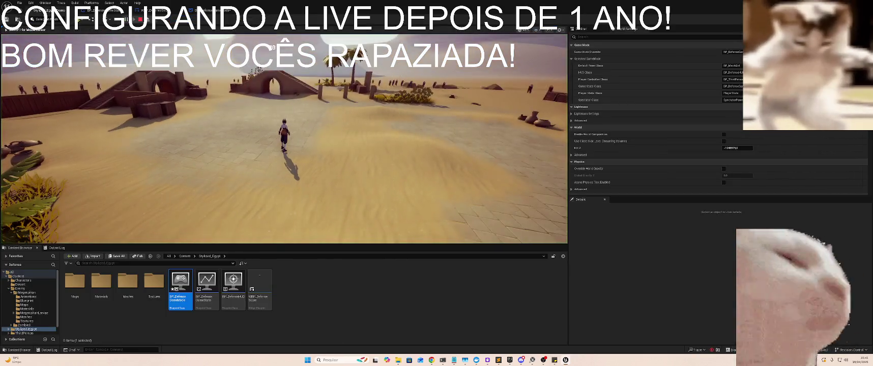
- Playtest running the character past the ruins toward the ramp, then restart and stop play
key("w")
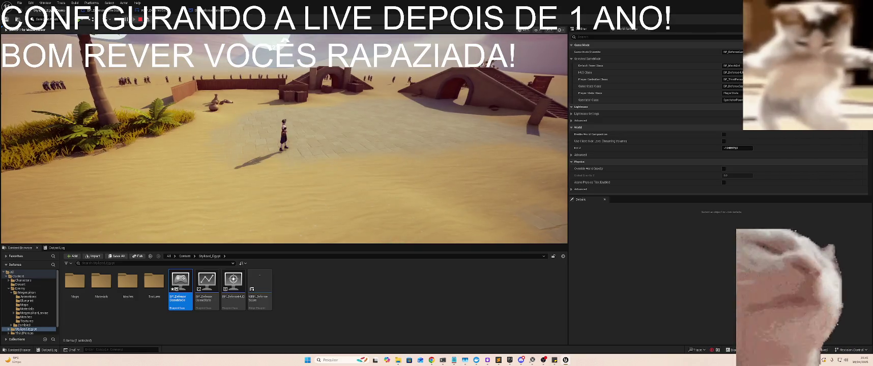
key("w")
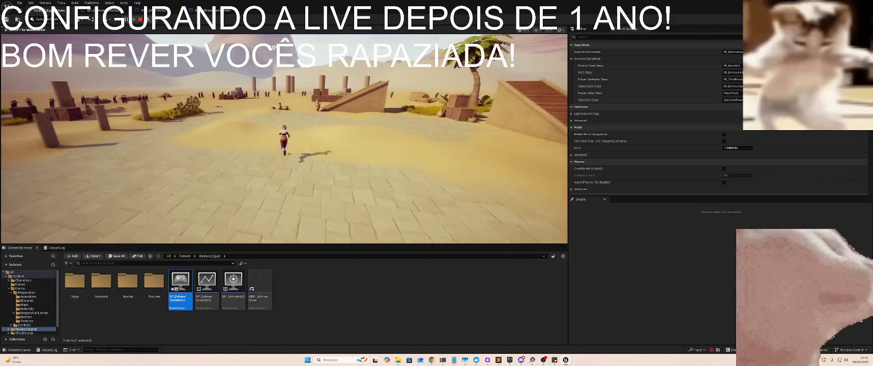
key("w")
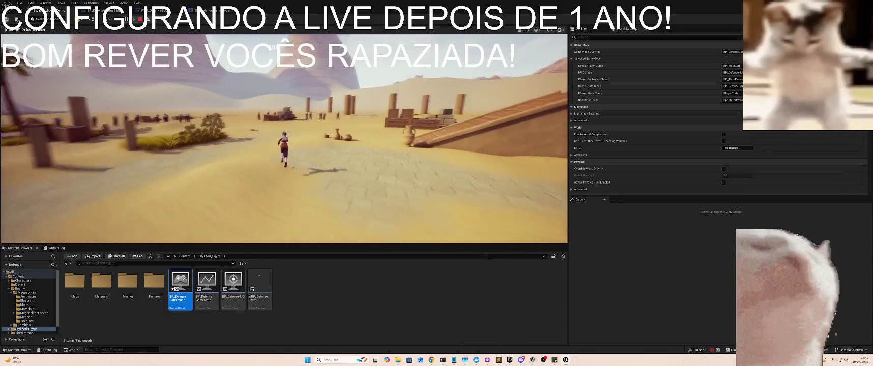
key("w")
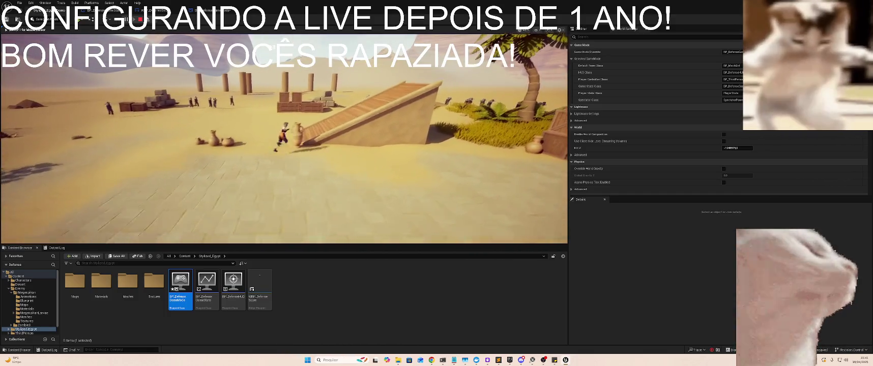
key("Escape")
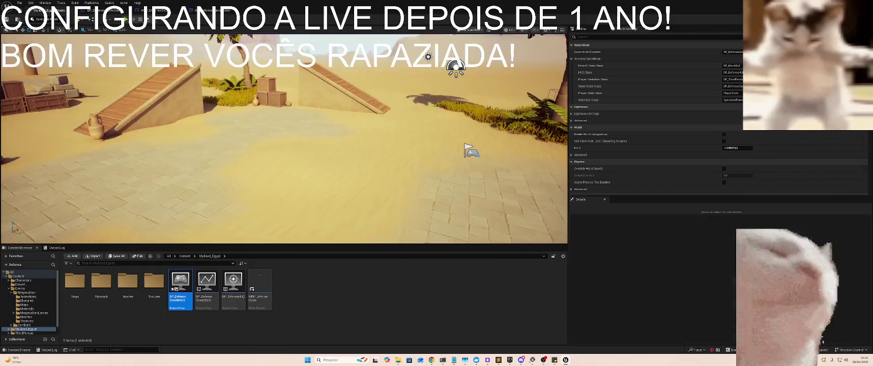
key("alt+p")
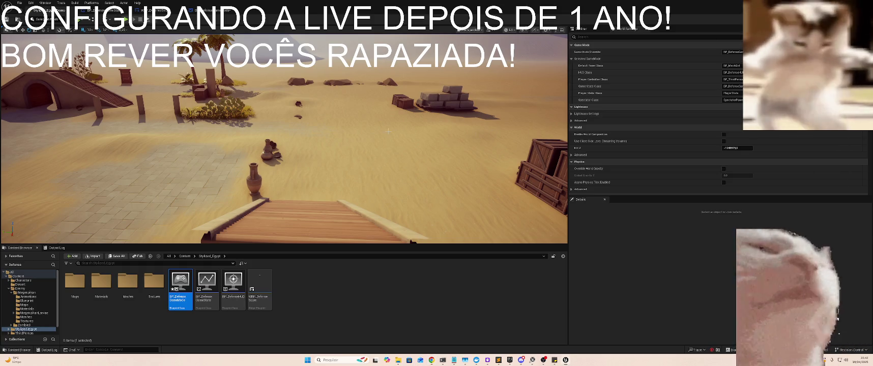
key("Escape")
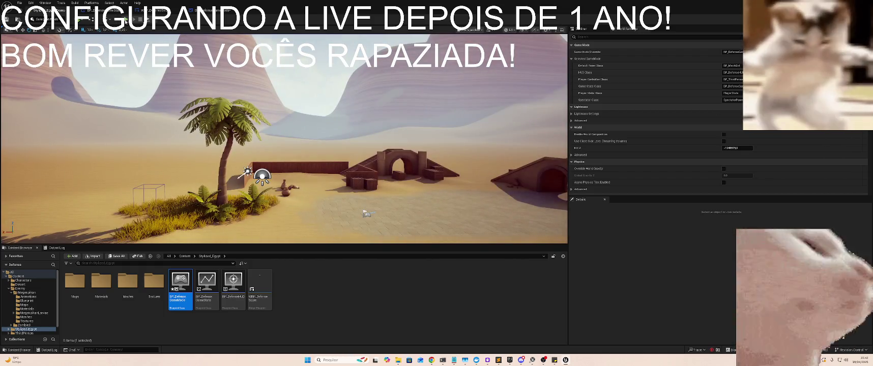
- Play again and run the character up the staircase ruin, then stop the session
left_click(126, 19)
key("w")
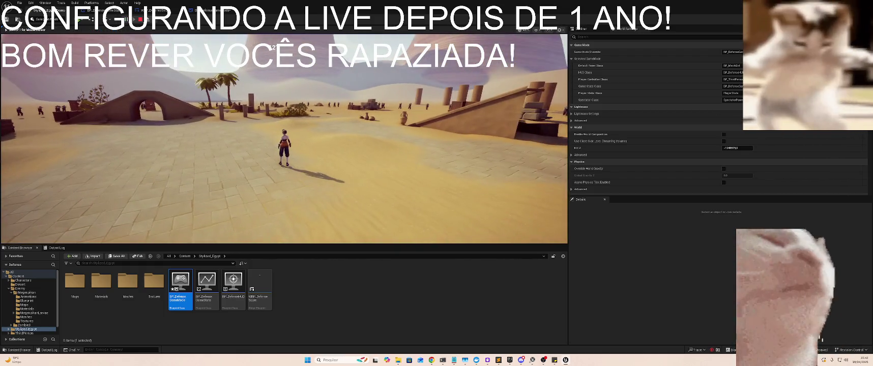
key("w")
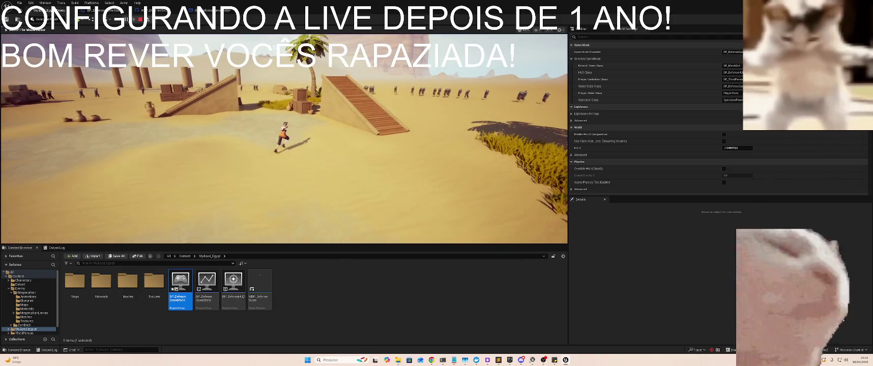
key("w")
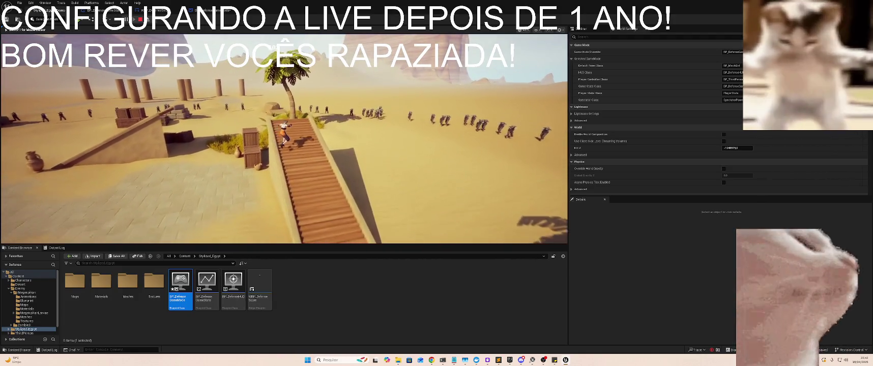
key("super")
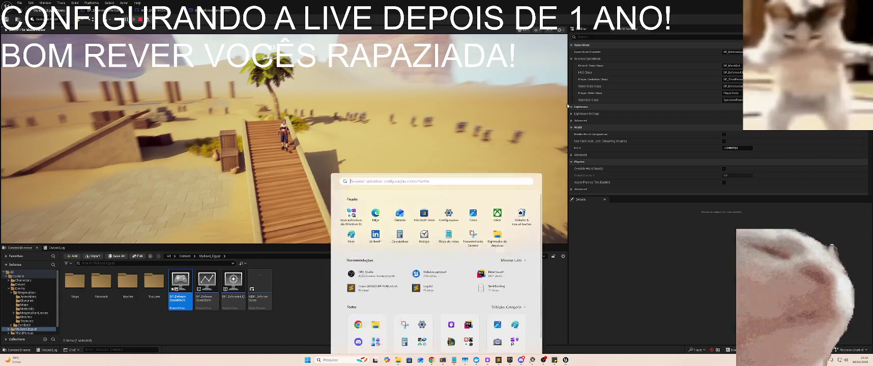
key("Escape")
key("Escape")
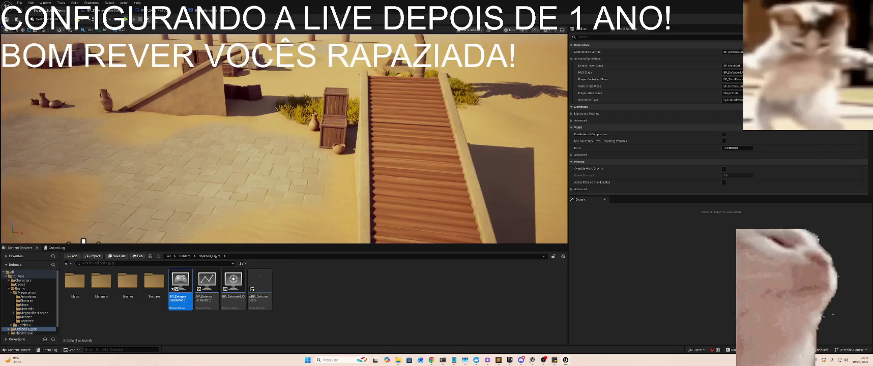
key("alt+Tab")
key("alt+Tab")
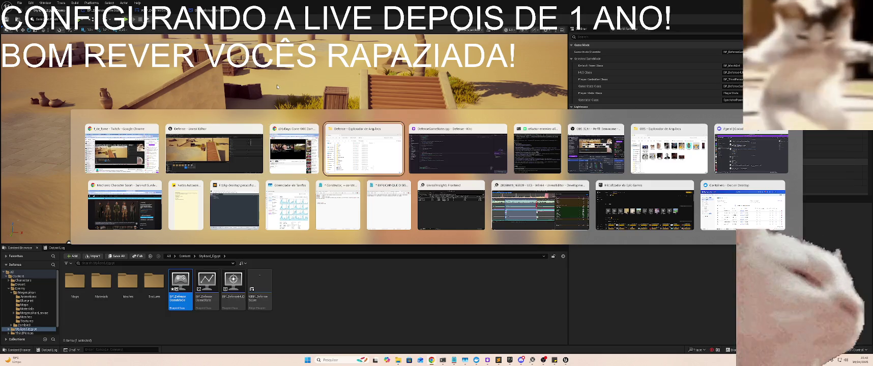
key("Escape")
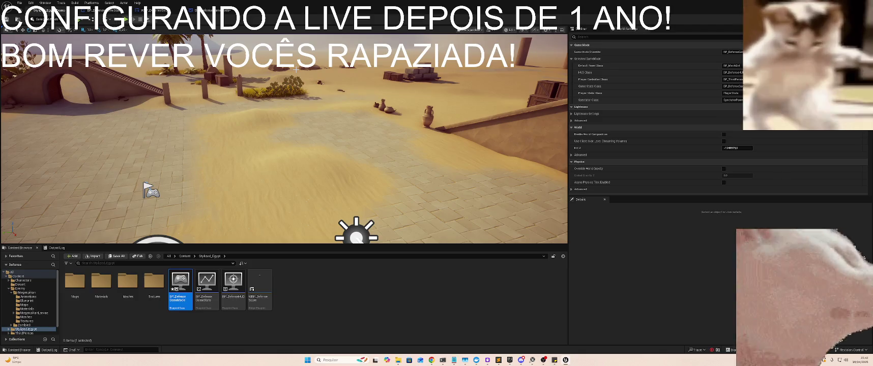
- Switch to VS Code showing DefenseGameState.cpp's SetEnemiesAlive clamping and broadcast logic
key("alt+Tab")
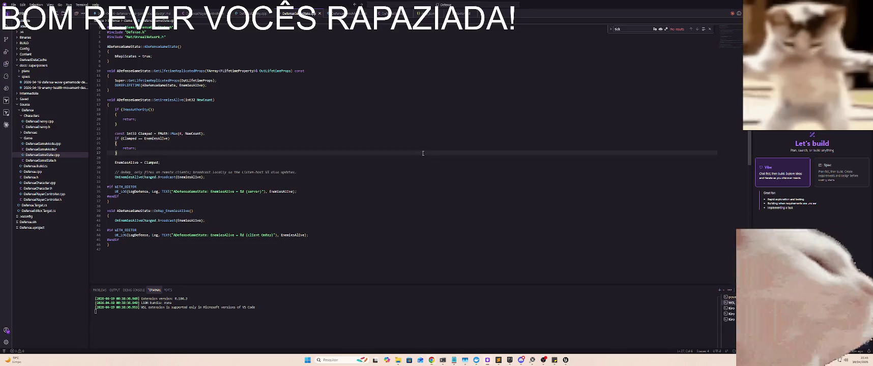
- Return to the 'Defense - Unreal Editor' window showing the desert level
key("alt+Tab")
left_click(402, 129)
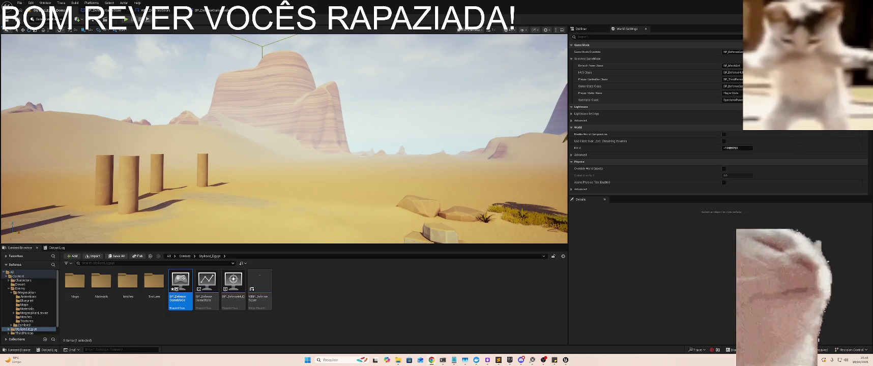
- Playtest the level, running the character along the wooden fence, then stop the session
left_click(128, 20)
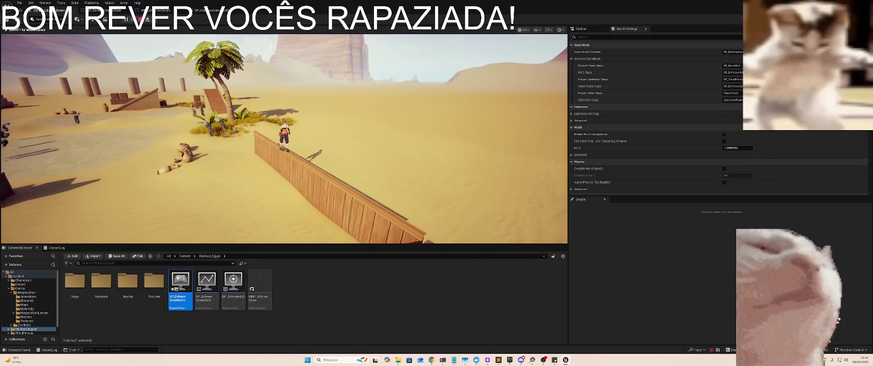
key("Escape")
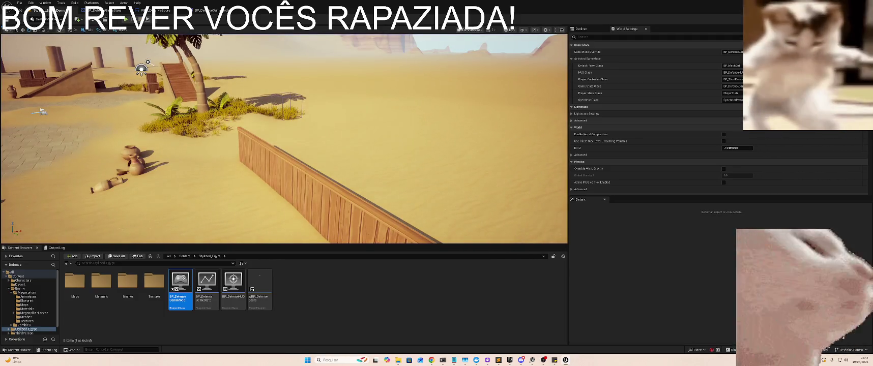
key("alt+Tab")
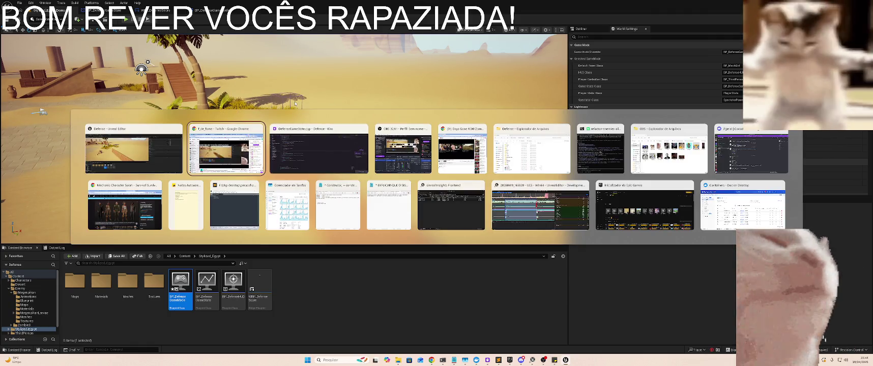
- Bring VS Code forward on DefenseGameState.cpp's SetEnemiesAlive and Debug_EnemiesAlive functions
key("alt+Tab")
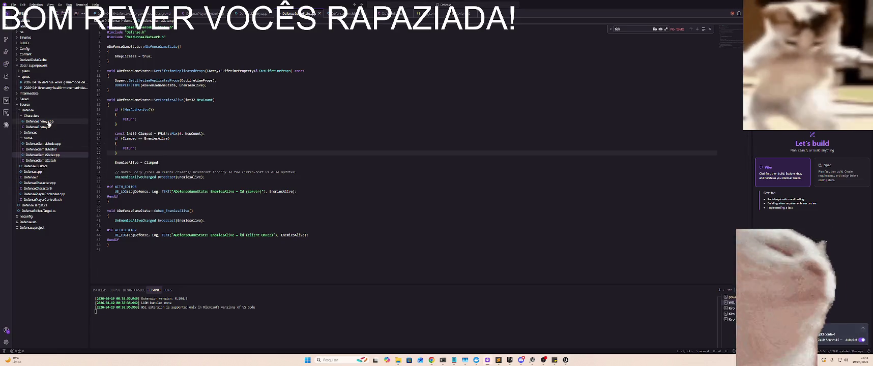
- Open DefenseEnemy.cpp and search 'colli' through the collision matches to line 153's death handler
left_click(41, 121)
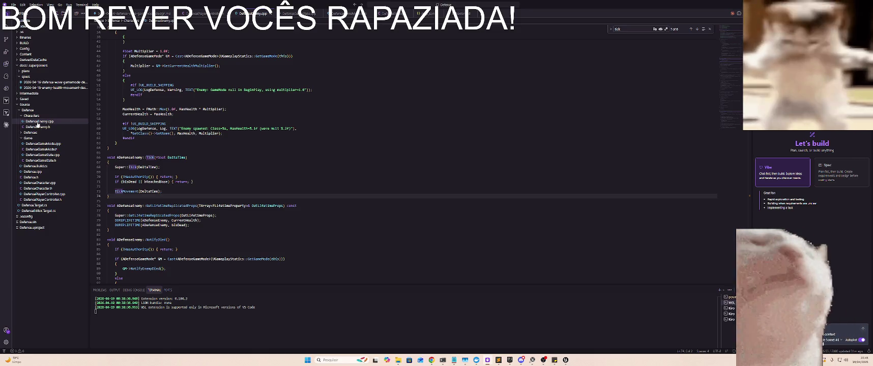
scroll(207, 158, "down", 3)
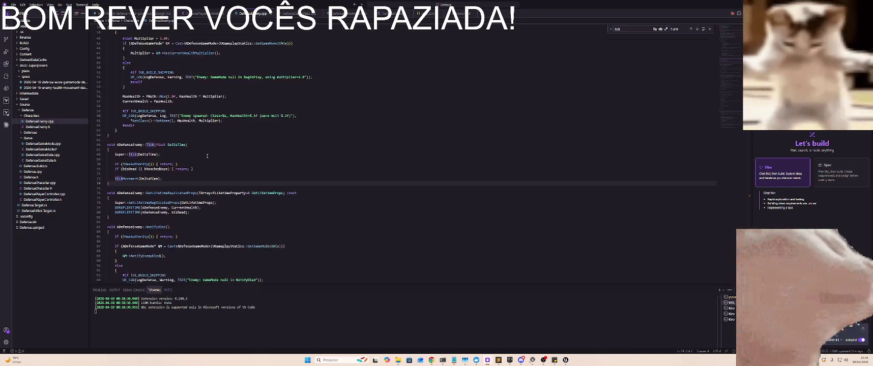
key("ctrl+f")
type("colli")
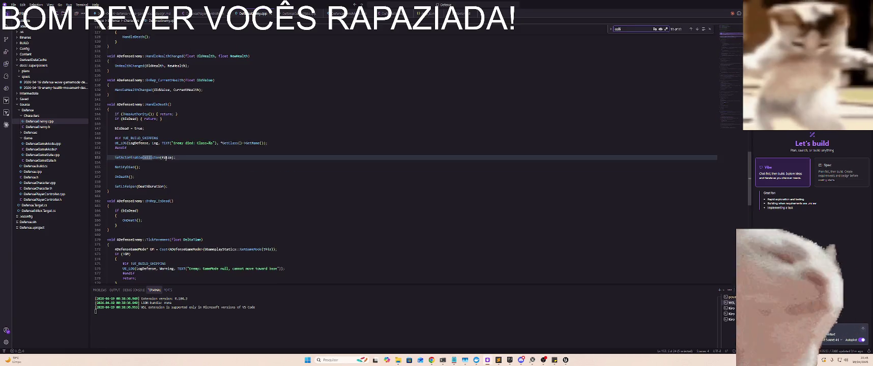
key("Return")
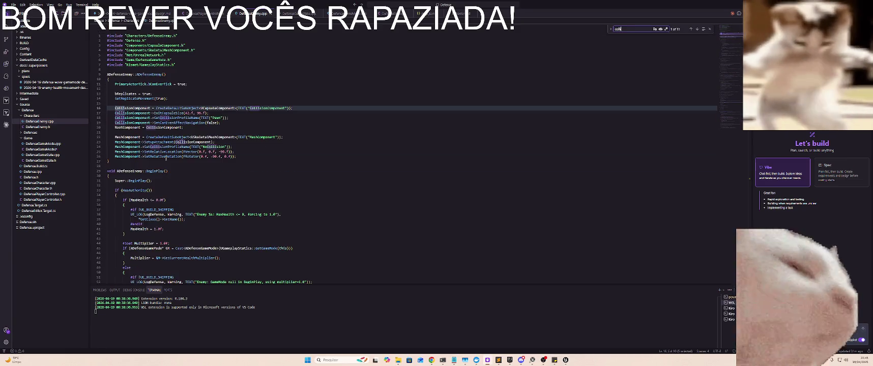
key("Return")
key("Return")
key("Return")
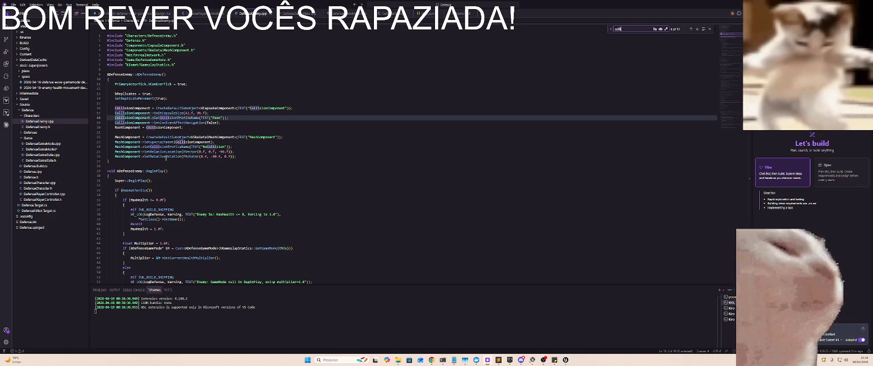
key("Return")
key("Return")
key("Return")
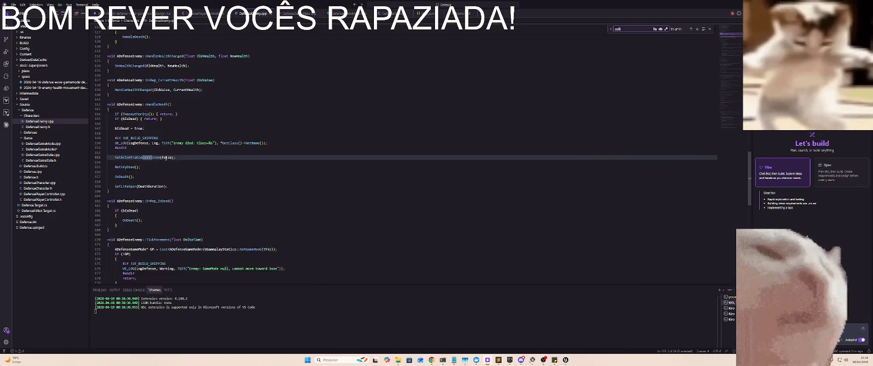
key("shift+Return")
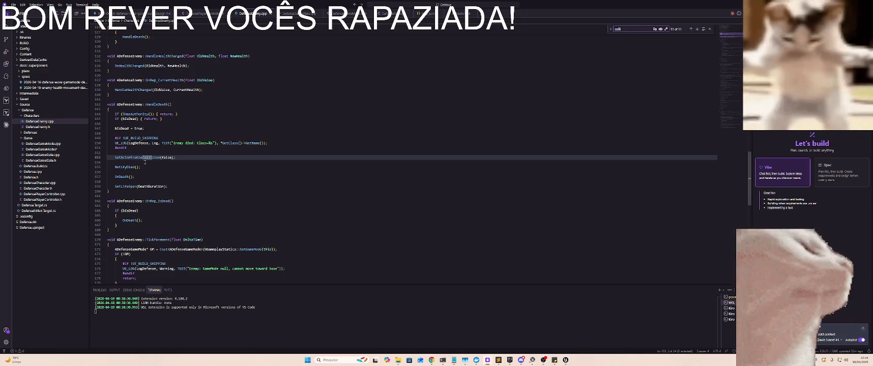
scroll(147, 172, "down", 5)
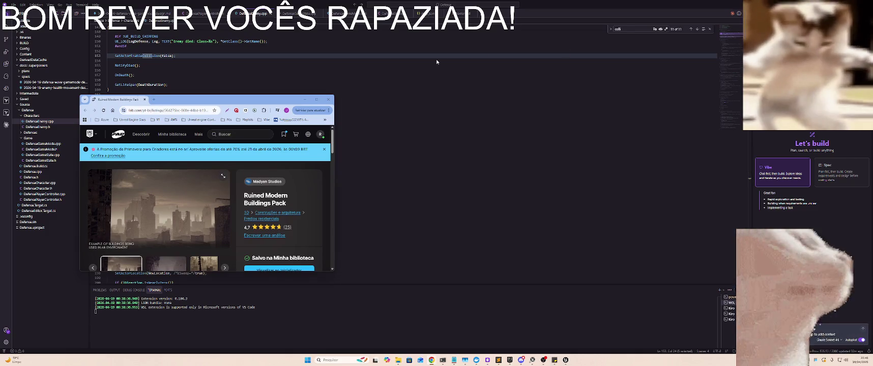
- Tile the windows: Ruined Modern Buildings Pack page left, Scrapopolis page right
mouse_move(437, 62)
left_mouse_down()
mouse_move(481, 80)
mouse_move(872, 116)
left_mouse_up()
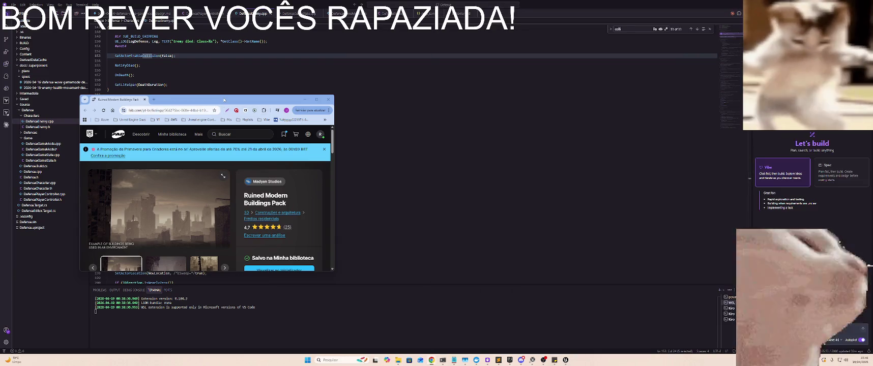
left_click_drag(220, 102, 2, 122)
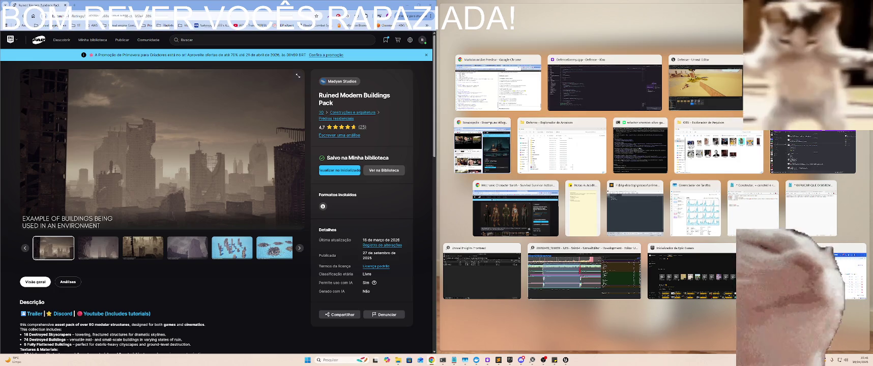
left_click(635, 203)
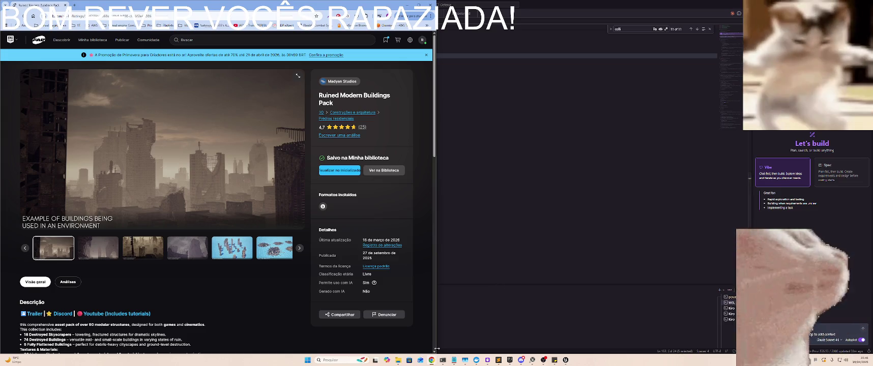
mouse_move(431, 362)
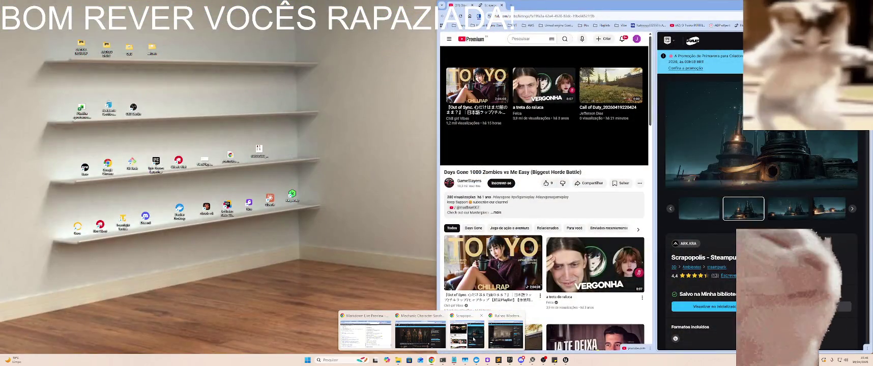
left_click(473, 339)
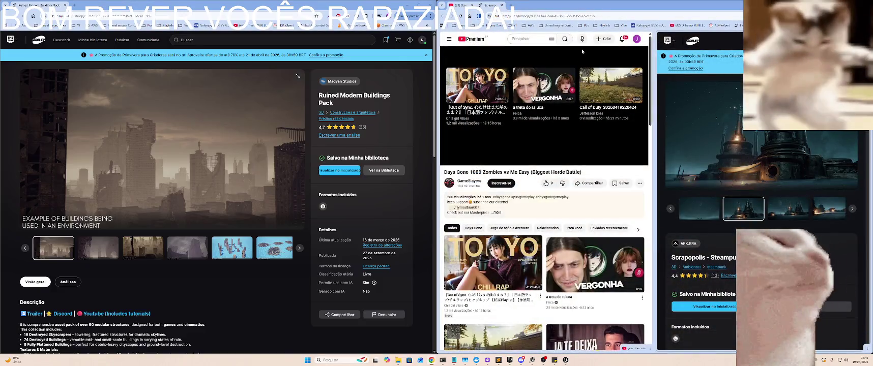
left_click(621, 174)
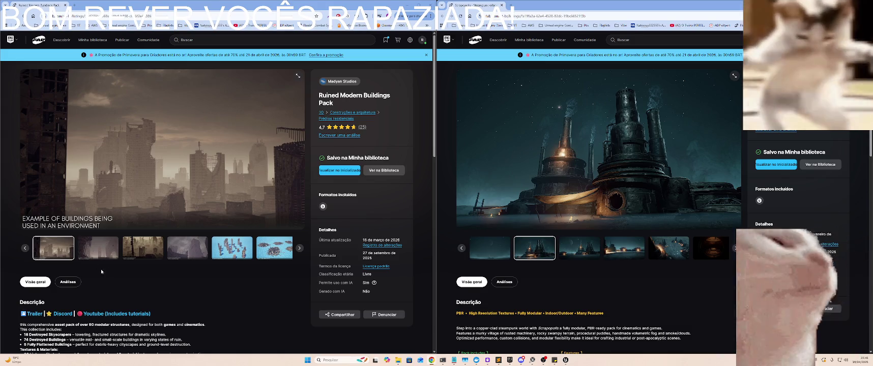
- Browse the building pack's gallery, then Scrapopolis images through the aerial steampunk shot
left_click(145, 253)
left_click(191, 253)
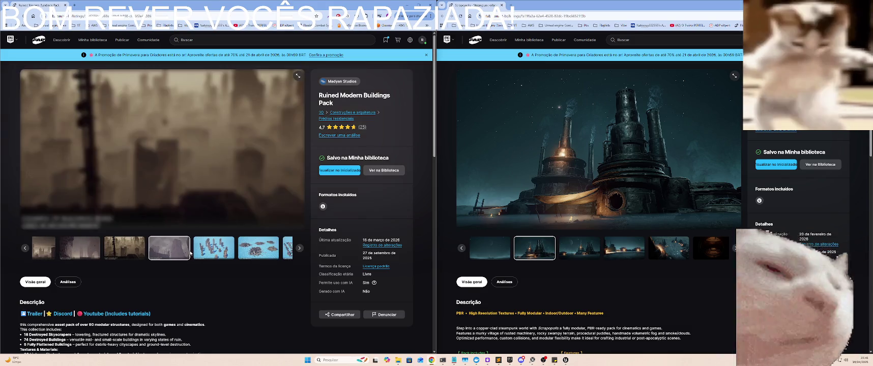
left_click(85, 255)
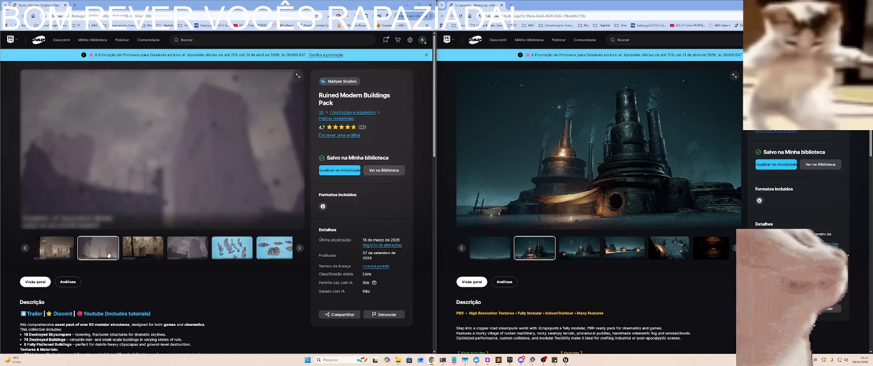
left_click(140, 250)
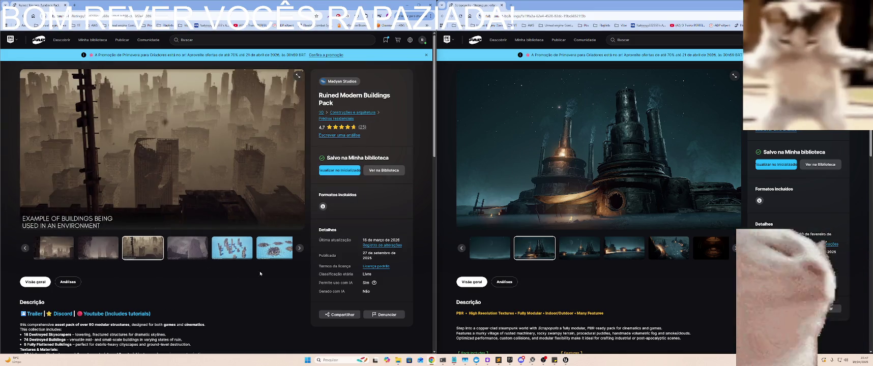
left_click(575, 250)
left_click(616, 256)
left_click(630, 254)
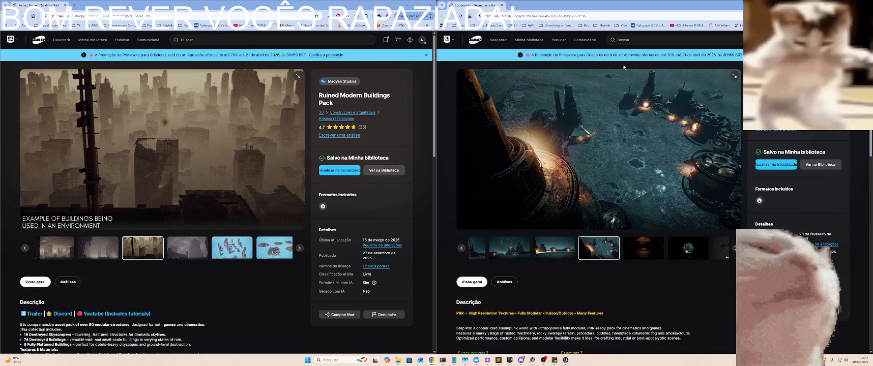
- View the grey-building, Flatten Buildings and Material Presets images, then close the building pack page
left_click(189, 250)
left_click(255, 254)
left_click(256, 257)
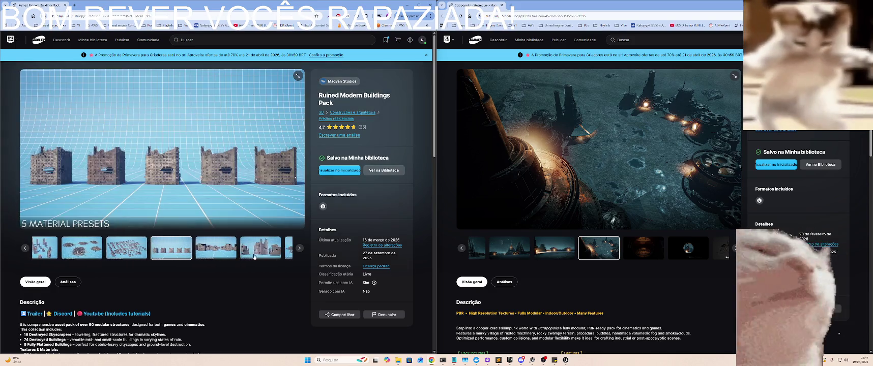
left_click(71, 251)
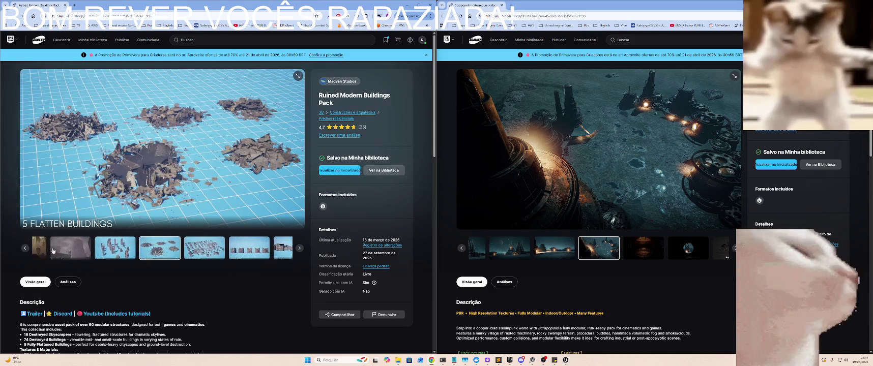
left_click(71, 250)
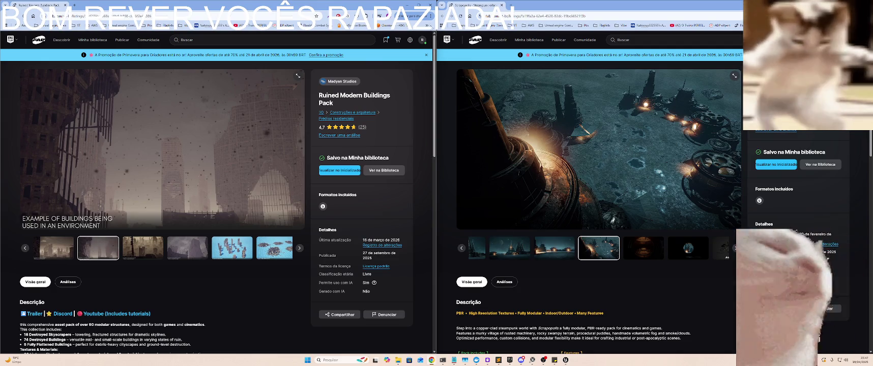
left_click(430, 4)
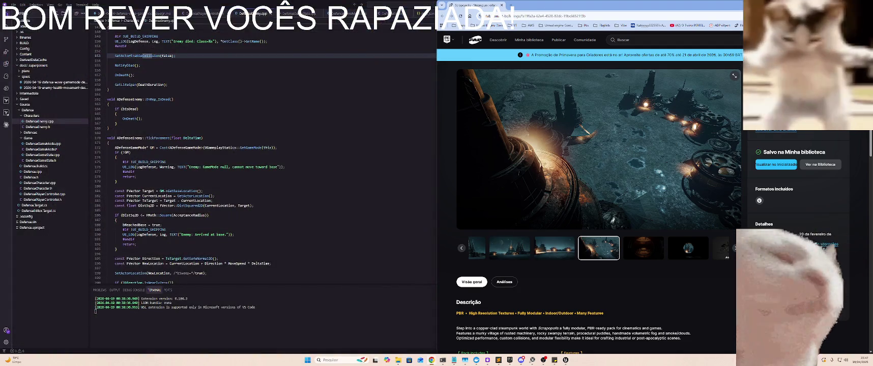
- Close the Scrapopolis Fab page and switch to the Claude Code terminal
key("ctrl+w")
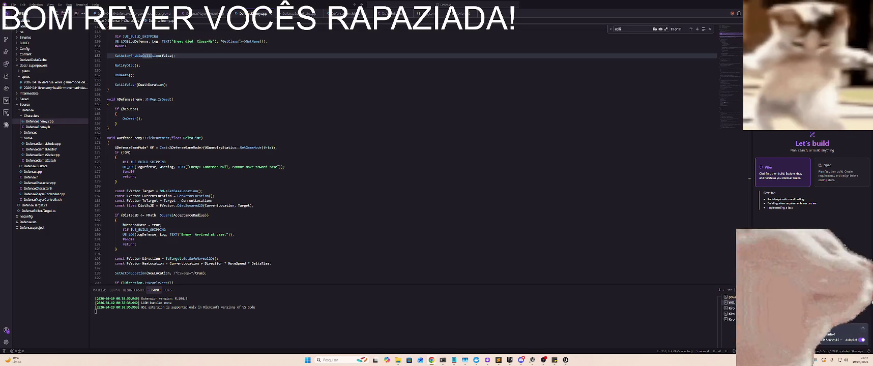
key("ctrl+f")
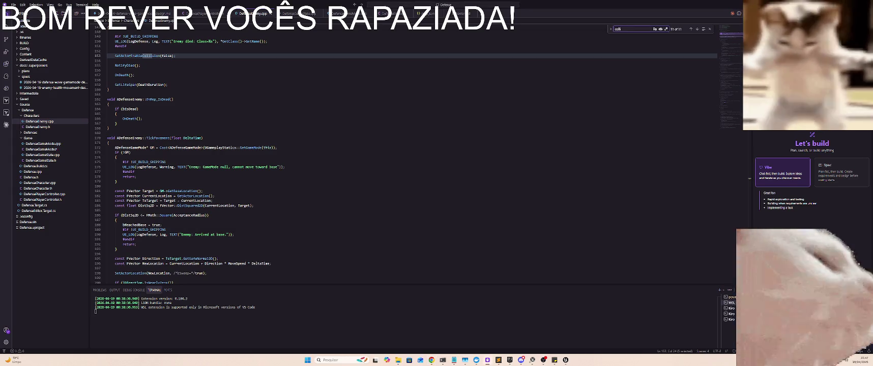
key("alt+Tab")
key("alt+Tab")
key("alt+Tab")
key("alt+Tab")
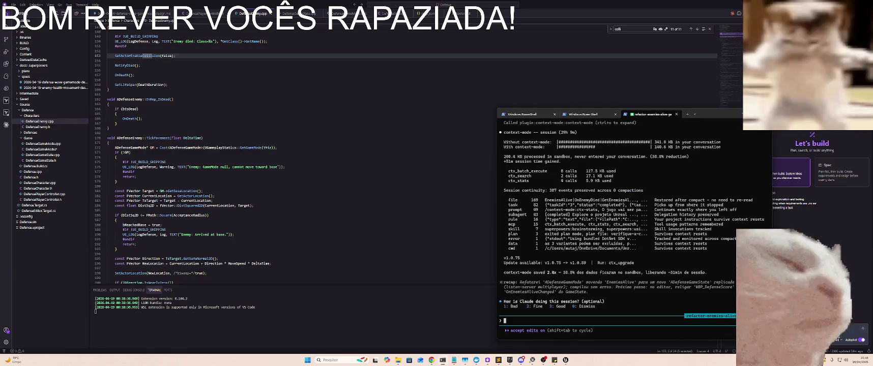
- Scroll back through Claude Code's output to the summary of remaining BP_DefenseGameMode and WBP_DefenseScore steps
scroll(702, 212, "up", 5)
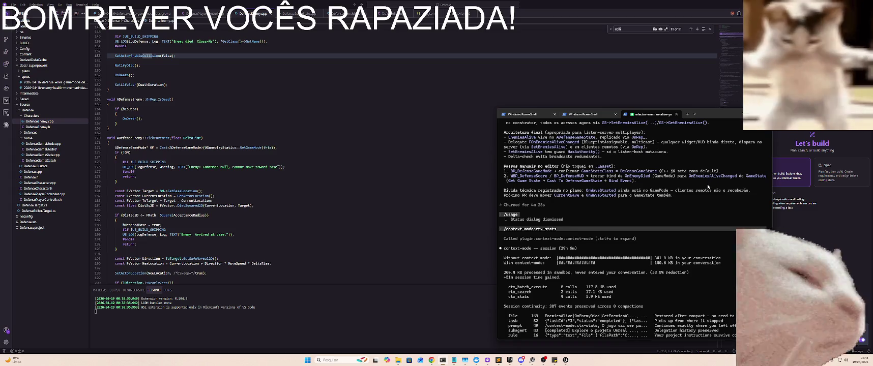
- In WBP_DefenseScore, add a Bind Event to On Enemies Alive Changed from the game state cast
left_click(565, 360)
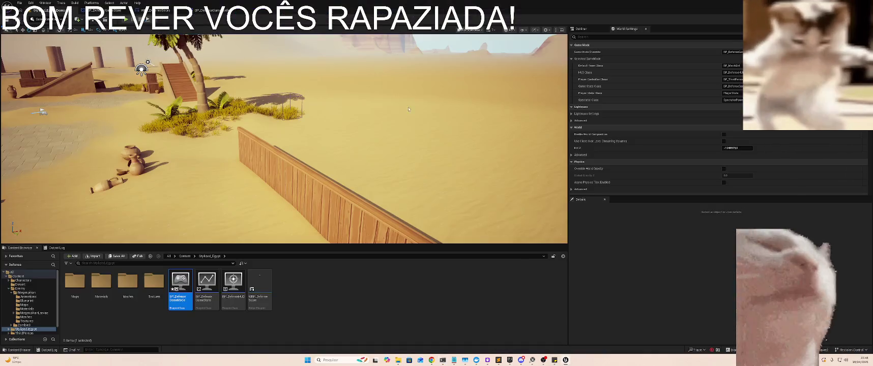
left_click(168, 11)
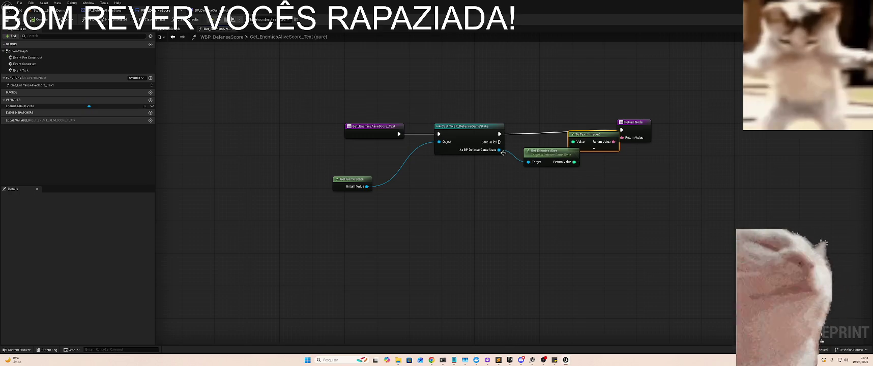
mouse_move(499, 150)
left_mouse_down()
mouse_move(702, 158)
mouse_move(509, 191)
left_mouse_up()
type("b")
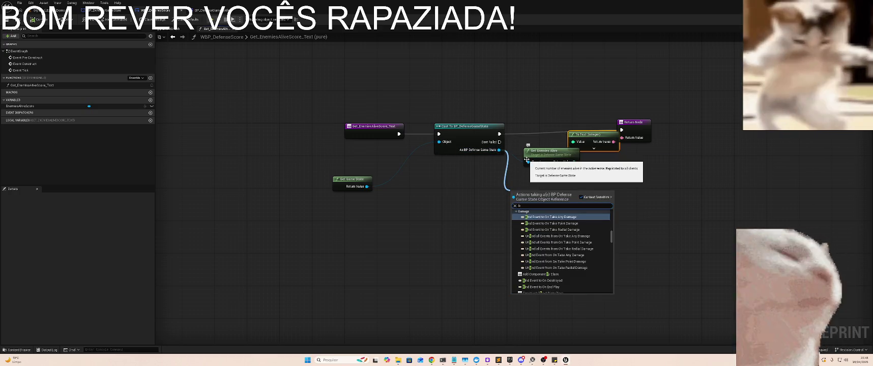
type("ind event")
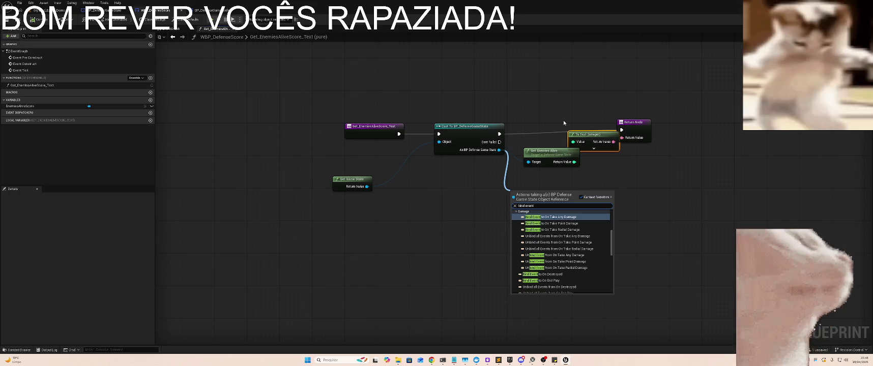
type(" get")
key("BackSpace")
key("BackSpace")
key("BackSpace")
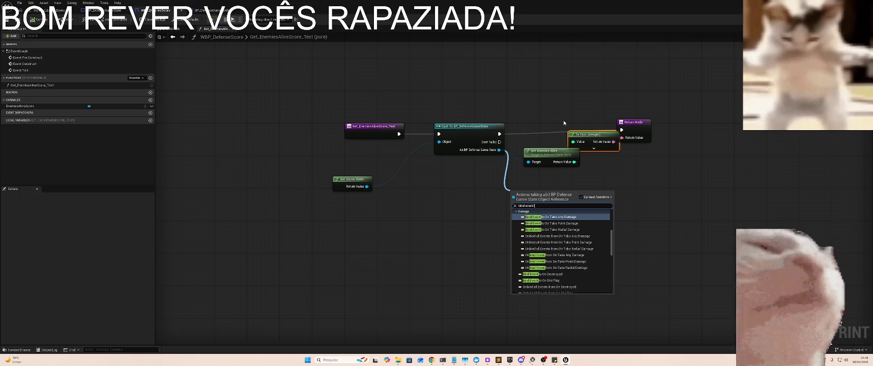
type("enemies alive")
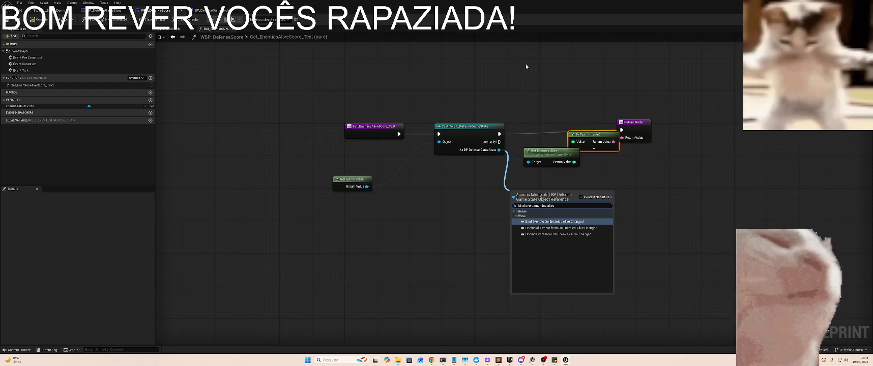
left_click(565, 221)
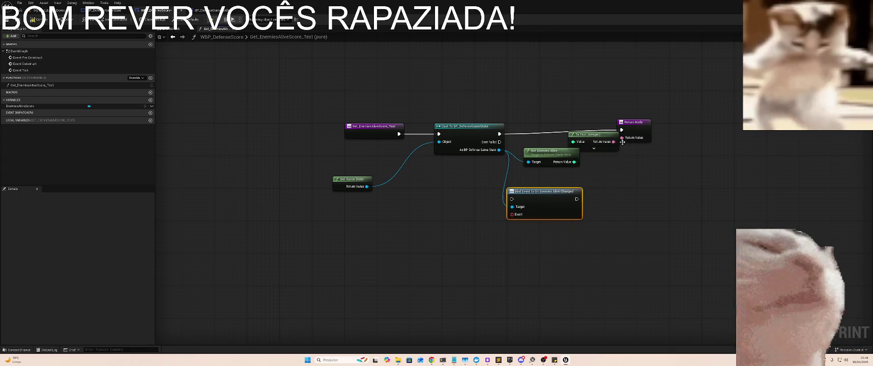
- Delete Get Enemies Alive and To Text, and wire the cast's exec through Bind Event to Return
left_click_drag(631, 127, 687, 131)
mouse_move(562, 176)
left_mouse_down()
mouse_move(612, 153)
mouse_move(621, 130)
left_mouse_up()
key("Delete")
mouse_move(576, 200)
left_mouse_down()
mouse_move(655, 160)
mouse_move(678, 136)
left_mouse_up()
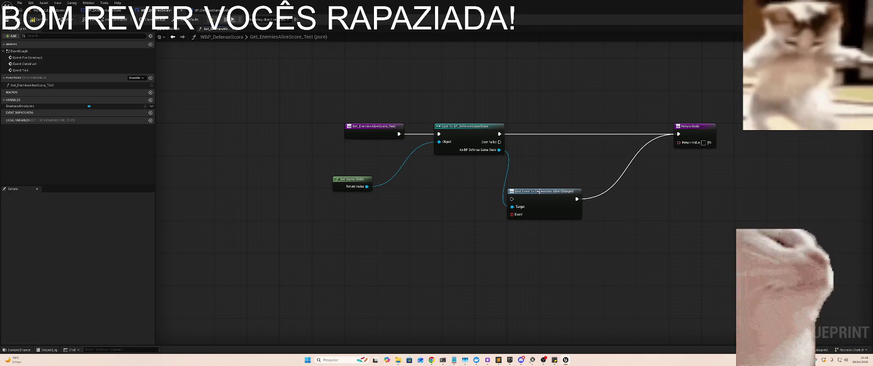
left_click_drag(534, 195, 574, 154)
mouse_move(499, 133)
left_mouse_down()
mouse_move(552, 158)
mouse_move(563, 126)
left_mouse_up()
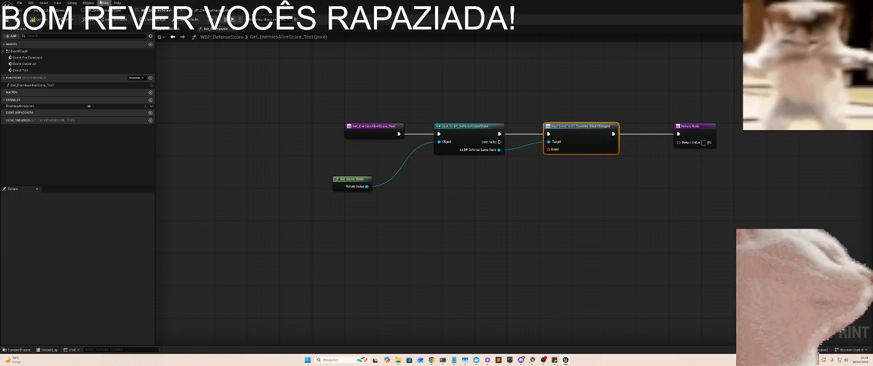
left_click(46, 11)
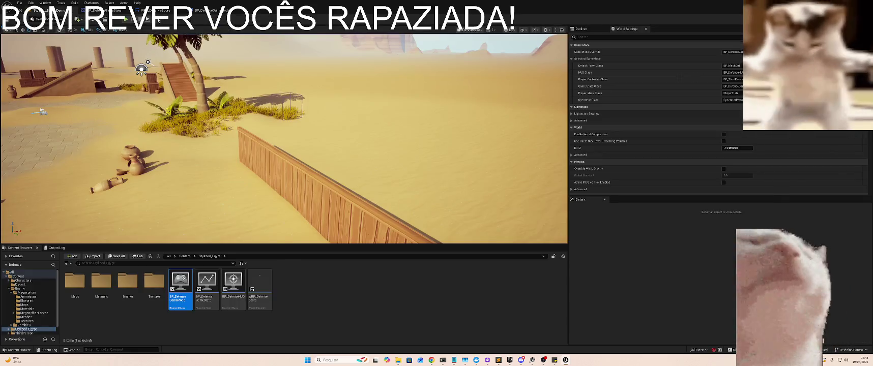
- From the Bind Event's Event pin, search all actions and add Bind Event to On Enemies Alive Changed
left_click(198, 10)
left_click(155, 10)
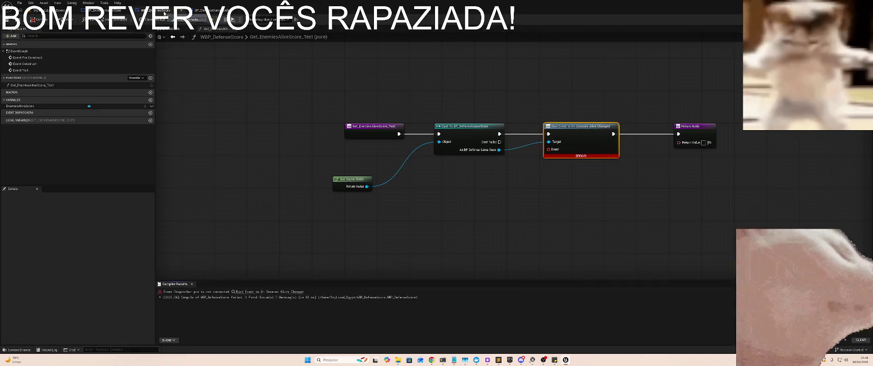
left_click_drag(547, 149, 495, 233)
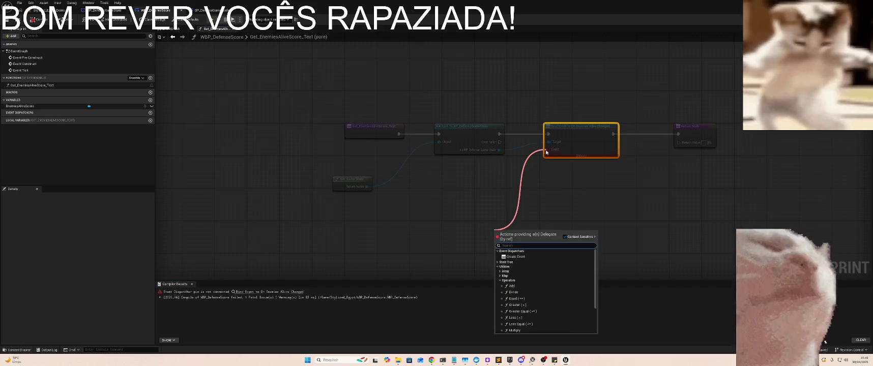
type("enem")
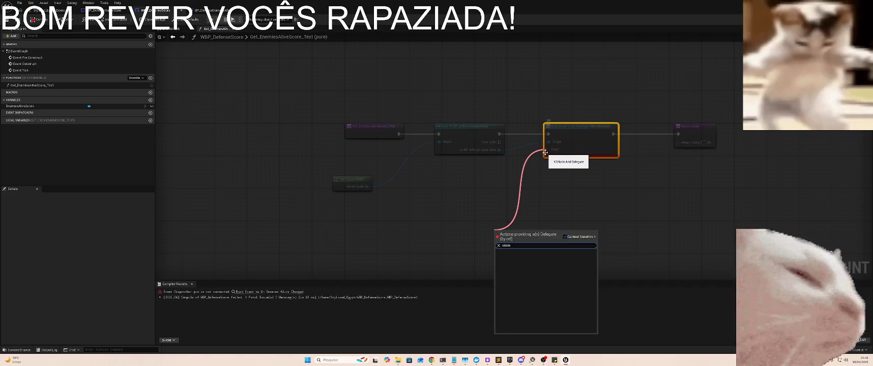
left_click(565, 237)
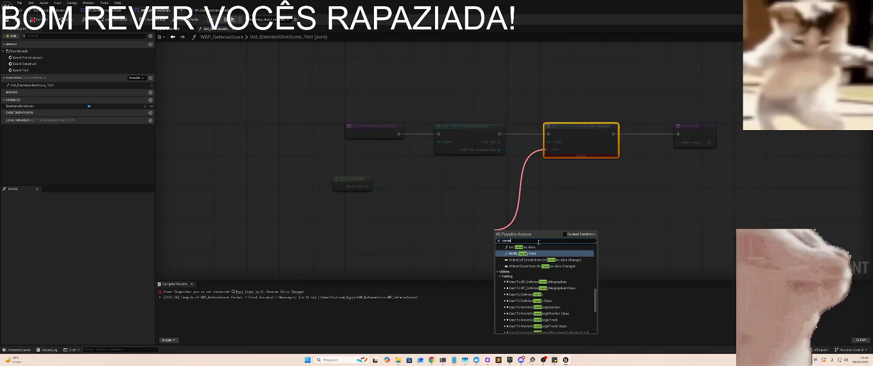
type("ies a")
type("live")
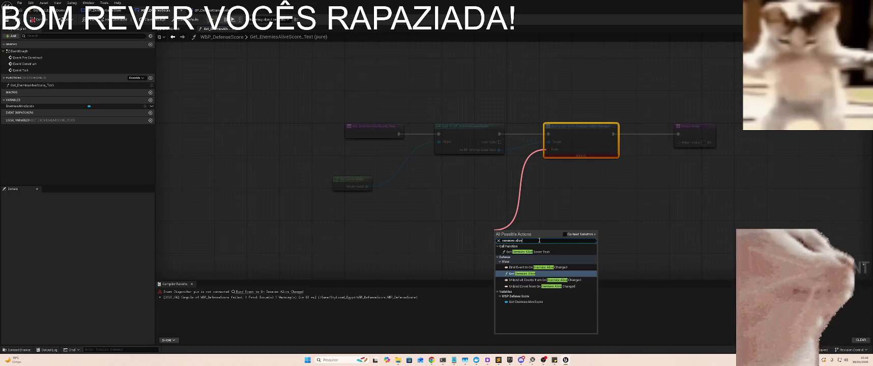
key("Up")
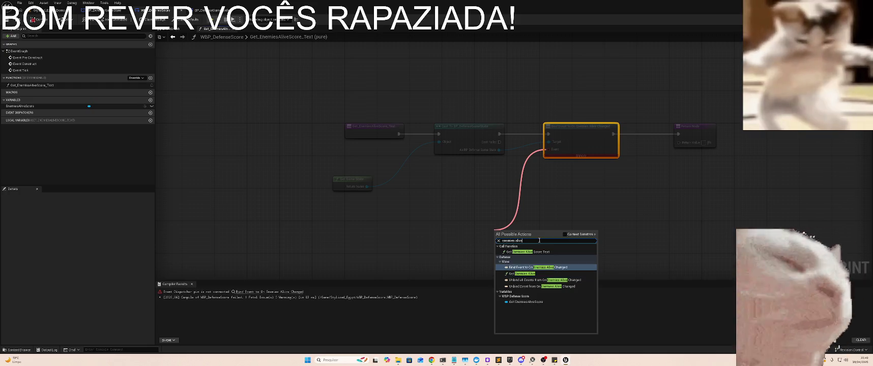
key("Return")
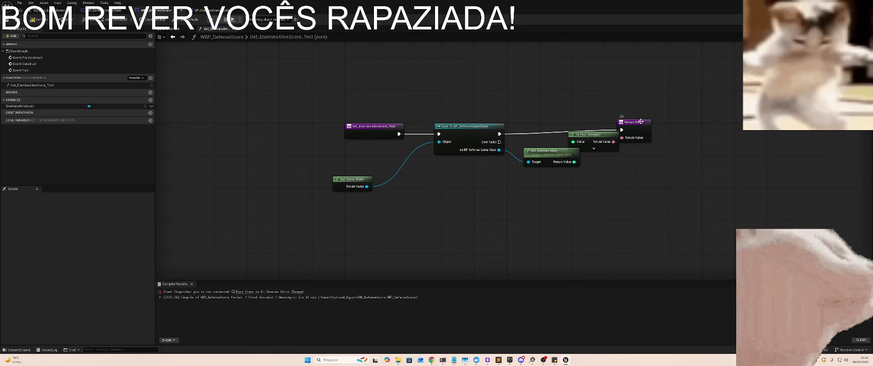
- Line up Return Node, To Text and Get Game State neatly left to right
left_click_drag(640, 121, 671, 131)
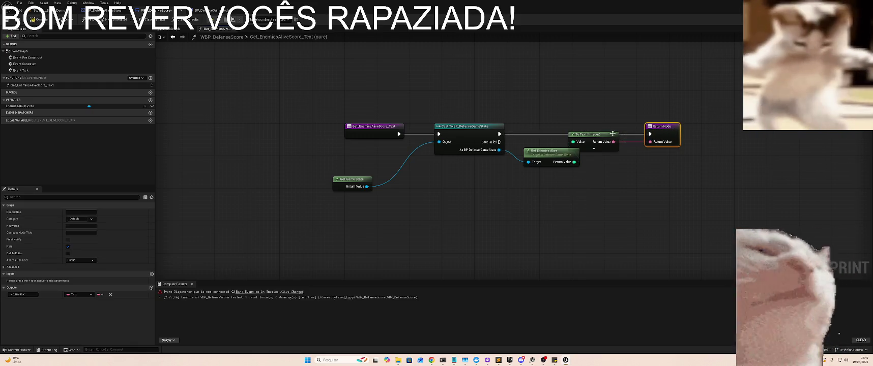
left_click_drag(602, 137, 626, 157)
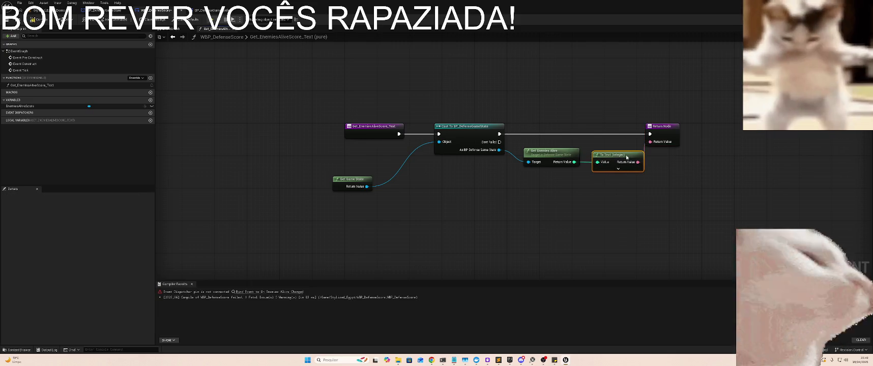
left_click_drag(345, 180, 388, 154)
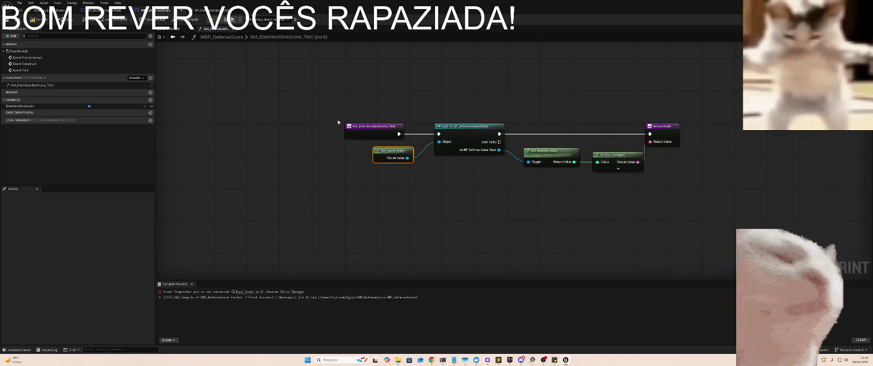
- Leave Unreal for the code editor showing DefenseEnemy.cpp's death handling and TickMovement code
key("alt+Tab")
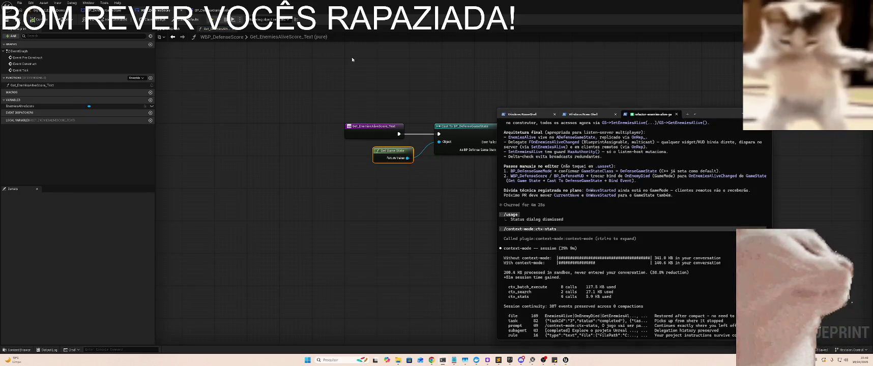
key("Escape")
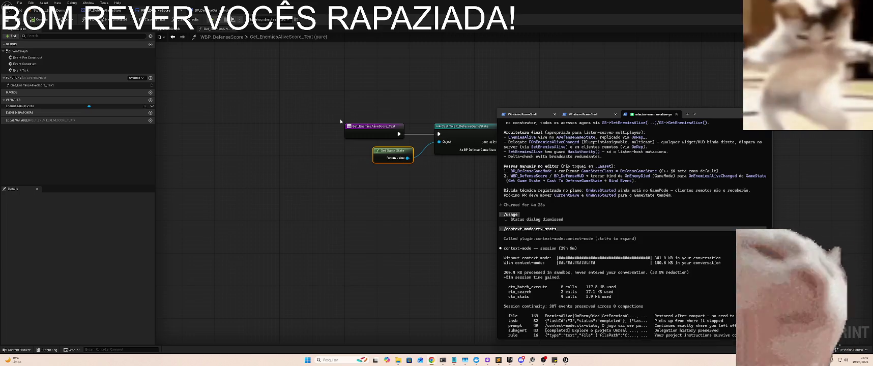
key("alt+Tab")
key("Escape")
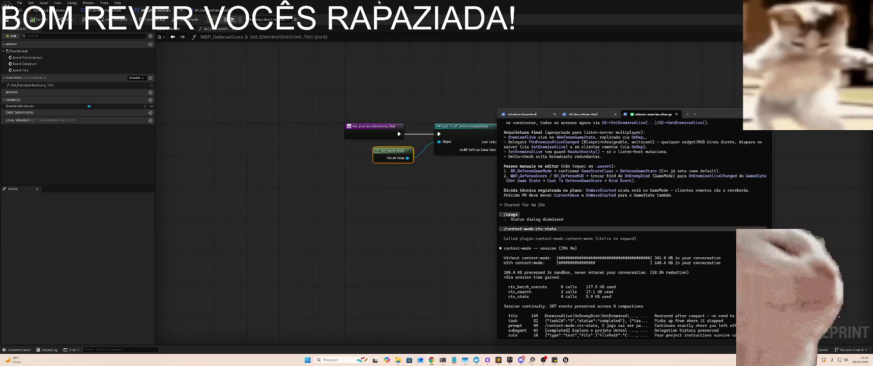
key("alt+Tab")
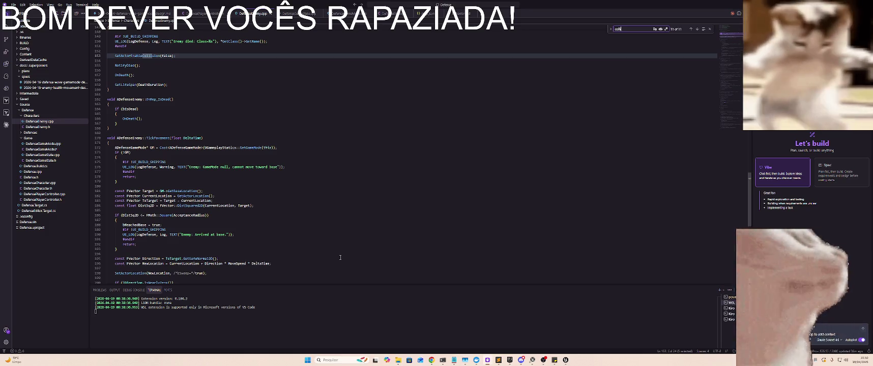
- Step through DefenseEnemy.cpp's 'col' matches up to line 153, then return to Unreal
scroll(305, 203, "down", 3)
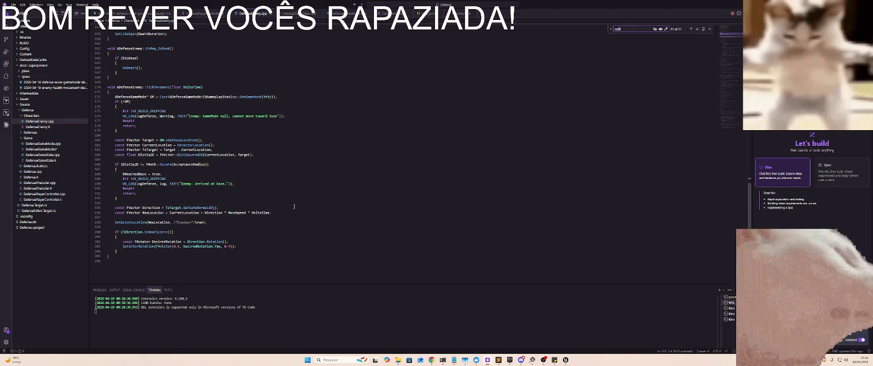
scroll(294, 206, "up", 1)
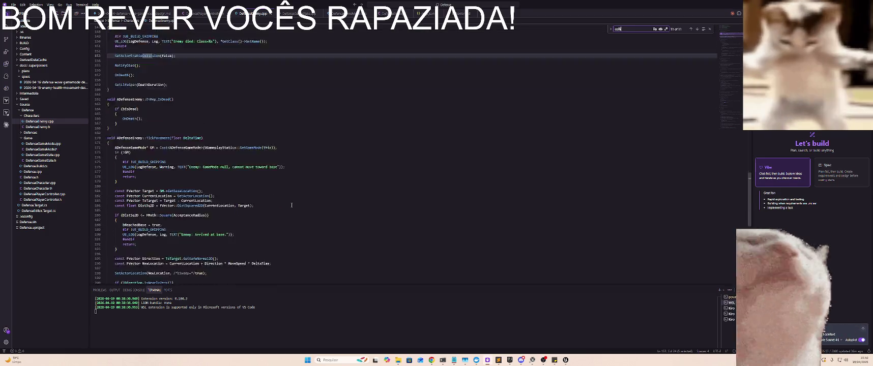
left_click(312, 191)
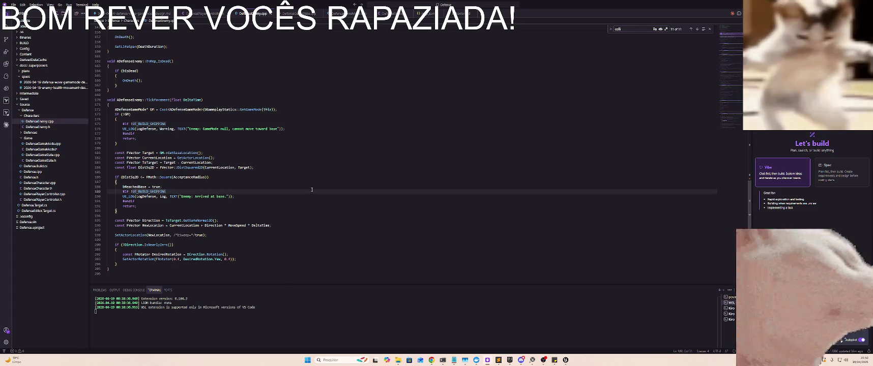
key("ctrl+f")
type("col")
key("Return")
key("Return")
key("Return")
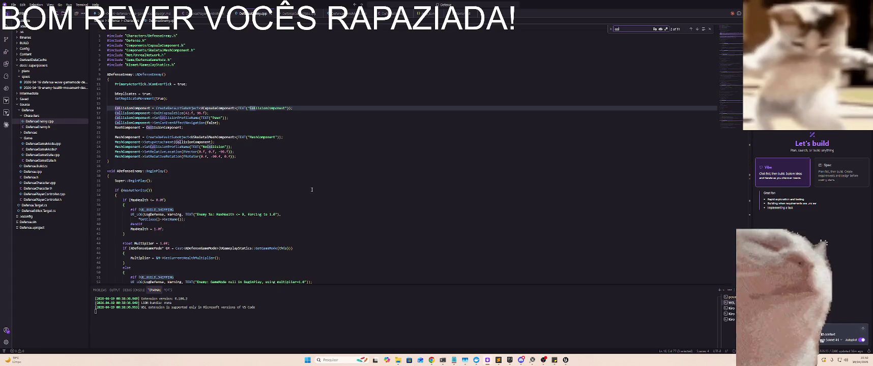
key("Return")
key("Return")
key("Return")
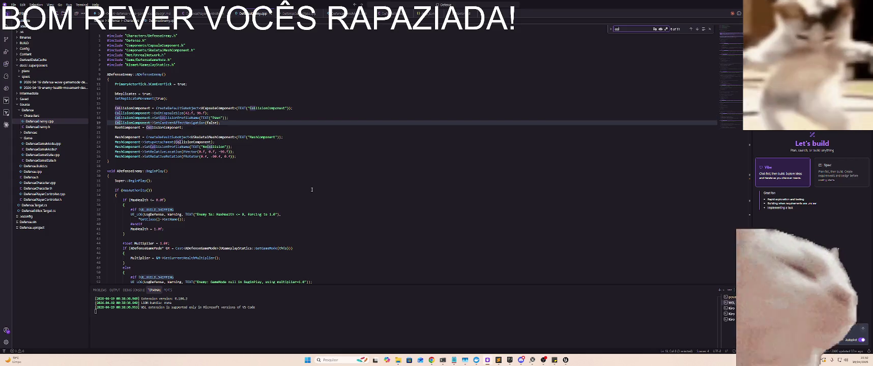
key("Return")
key("Return")
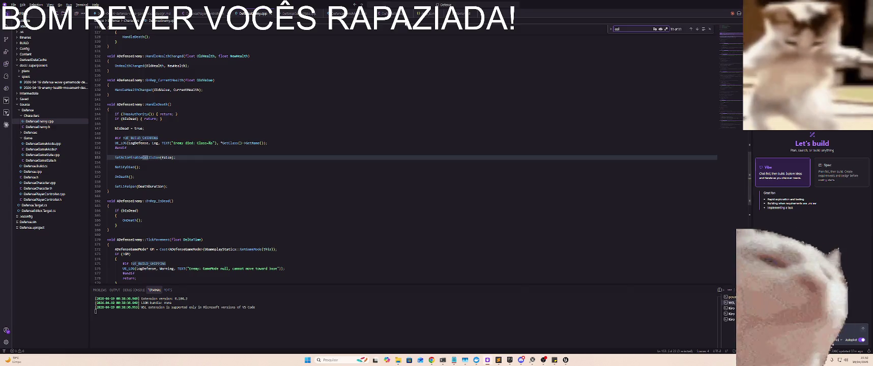
key("alt+Tab")
key("alt+Tab")
key("alt+Tab")
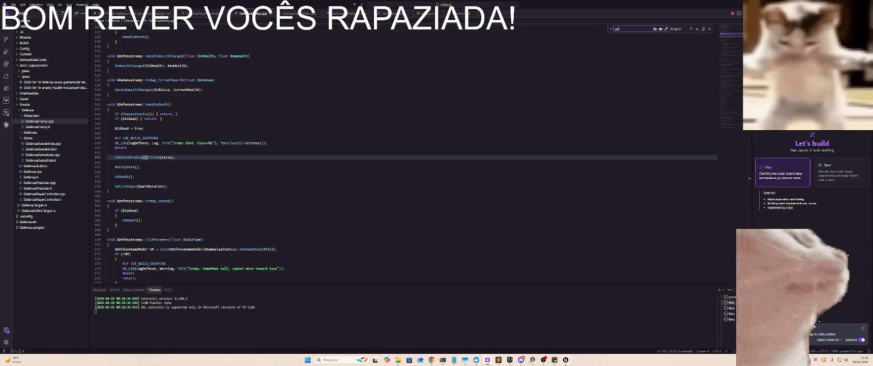
- Open the BP_Zombie8 blueprint from the Enemy > Zombie8 content folder
left_click(57, 10)
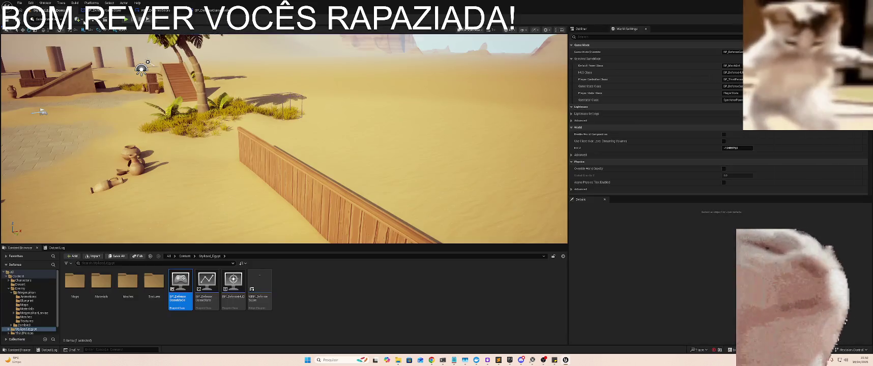
left_click(20, 288)
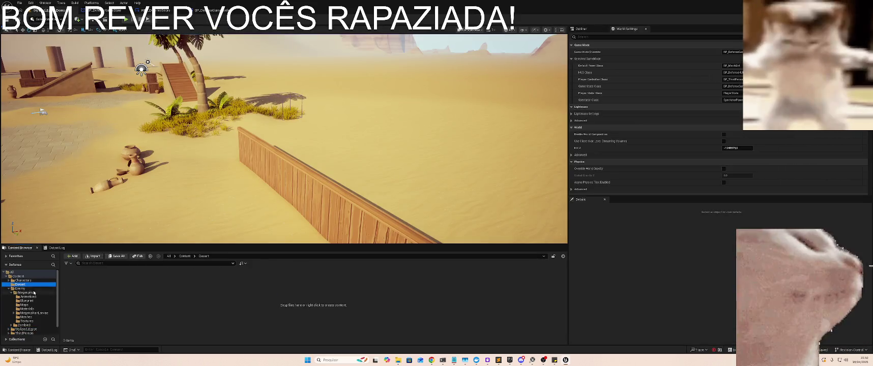
left_click(7, 294)
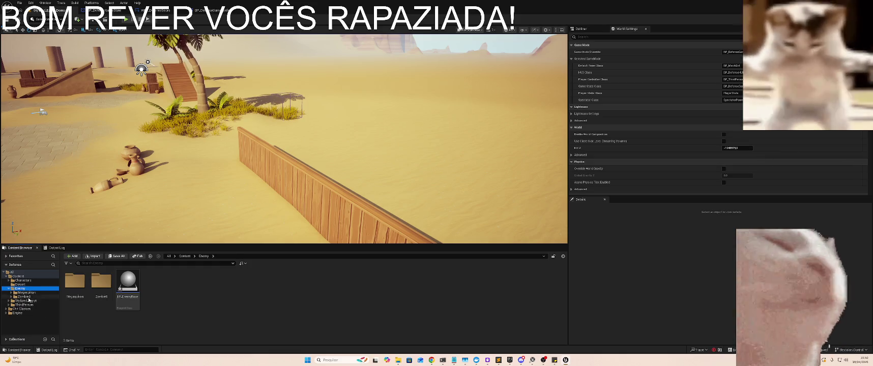
left_click(23, 297)
left_click(106, 292)
double_click(107, 294)
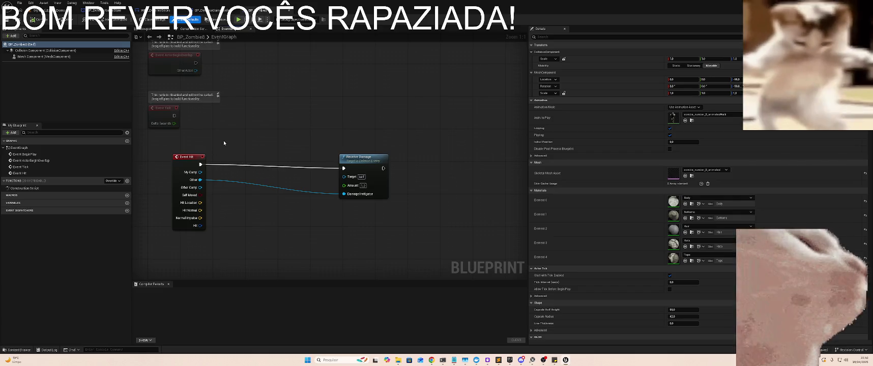
- Add a Cast To BP_Zombie8 node from Event Hit's Other pin
left_click_drag(198, 154, 173, 154)
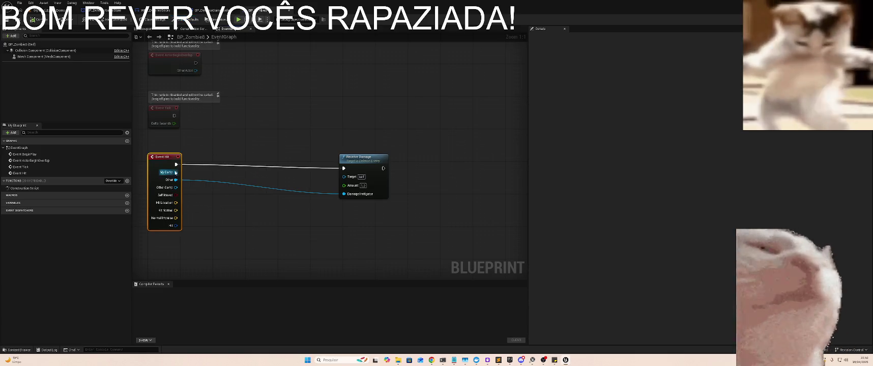
left_click_drag(176, 180, 237, 176)
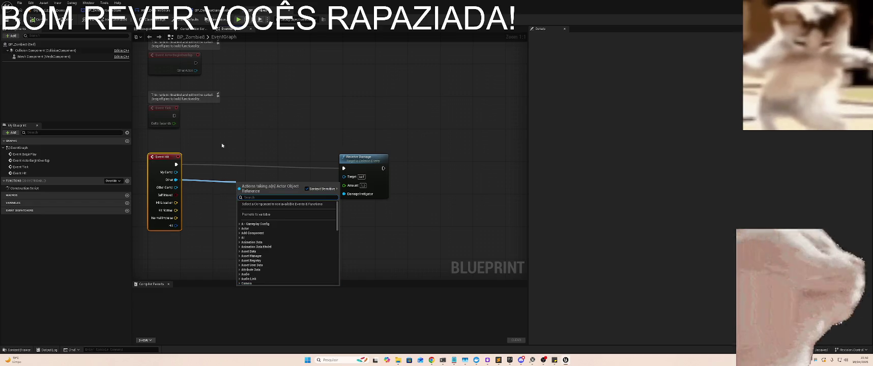
left_click(193, 179)
left_click_drag(176, 179, 252, 179)
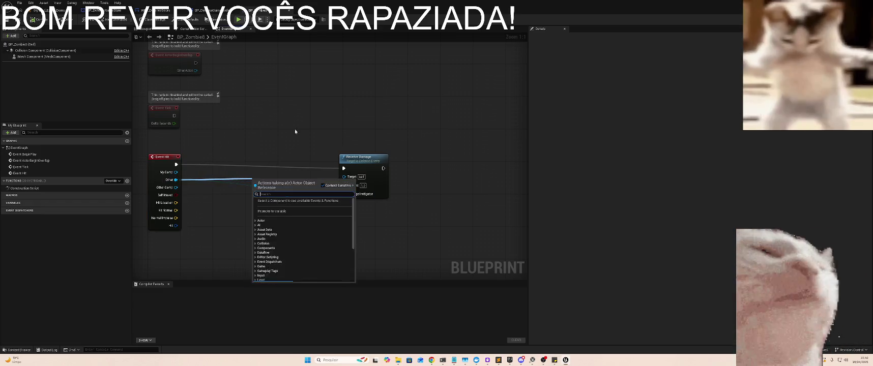
type("cast")
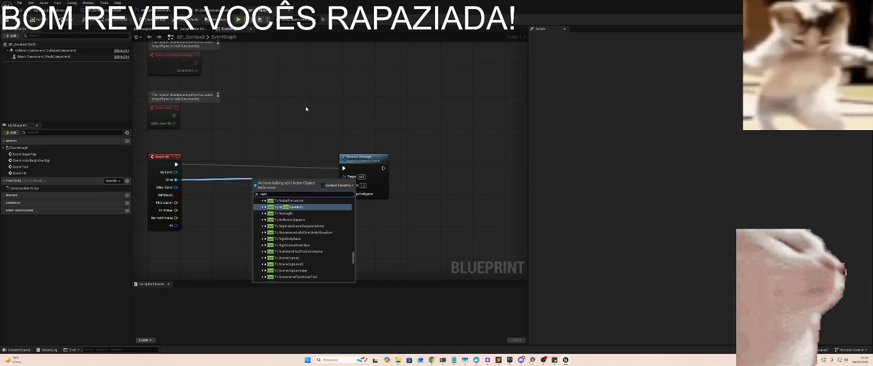
type(" to bp")
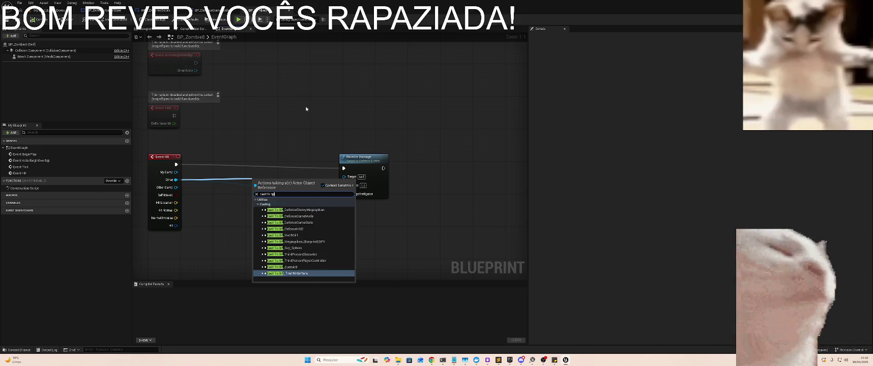
type(" ene")
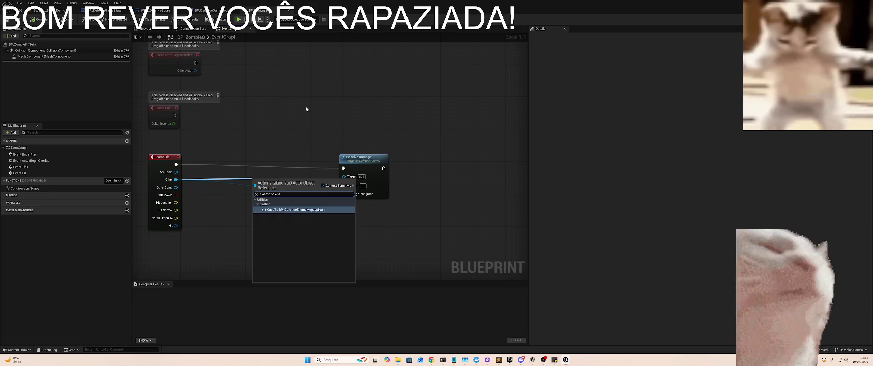
key("BackSpace")
key("BackSpace")
key("BackSpace")
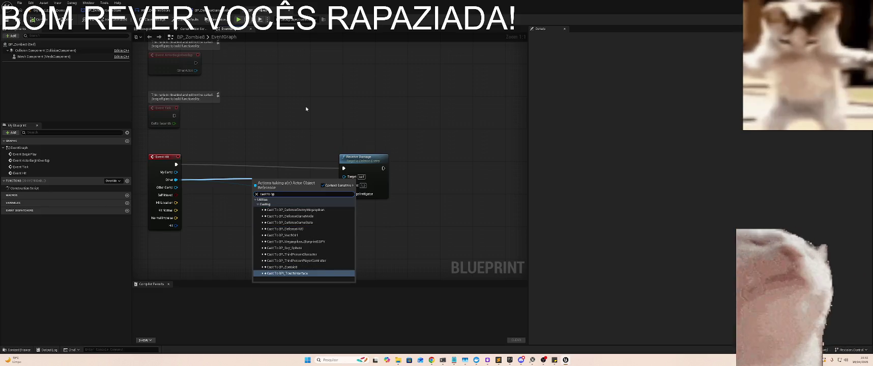
type("zom")
key("Return")
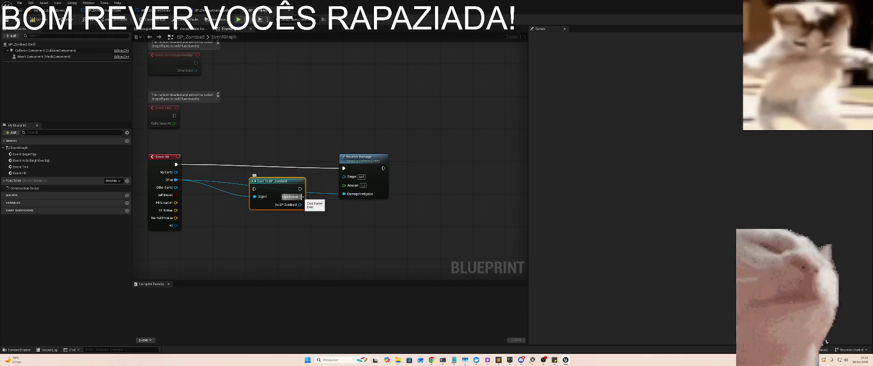
- Route Event Hit through the cast into Receive Damage, using As BP Zombie8 as Damage Instigator
left_click_drag(301, 196, 376, 155)
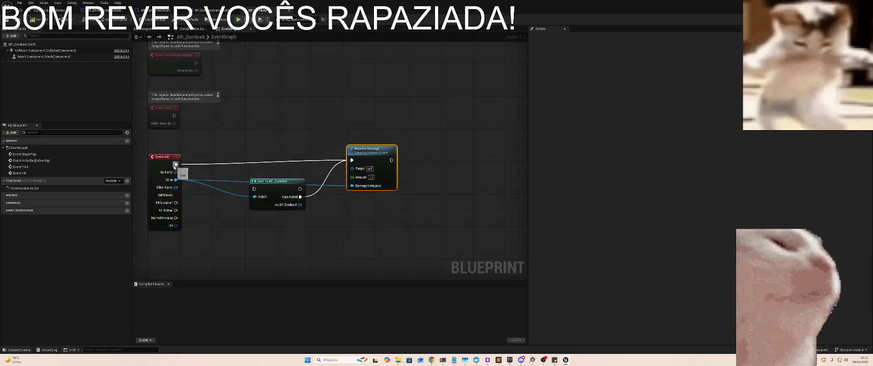
mouse_move(176, 164)
left_mouse_down()
mouse_move(255, 189)
mouse_move(272, 145)
left_mouse_up()
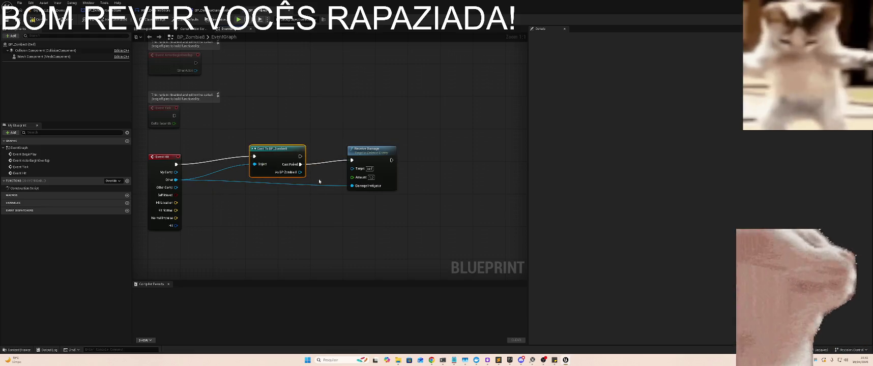
left_click(346, 185, "alt")
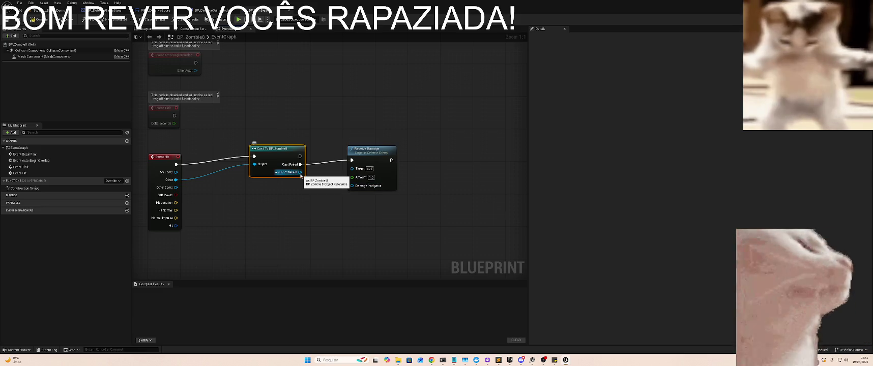
left_click_drag(300, 173, 355, 187)
- Play-test the desert level, walking onto the wooden ramp, then reopen BP_Zombie8's graph
left_click(49, 10)
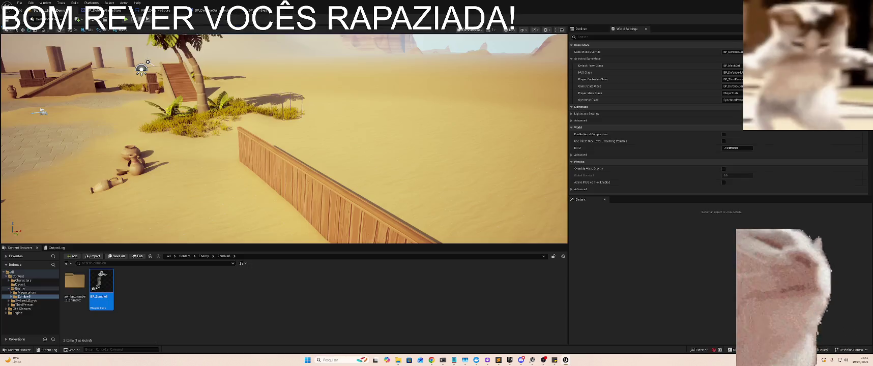
left_click(127, 20)
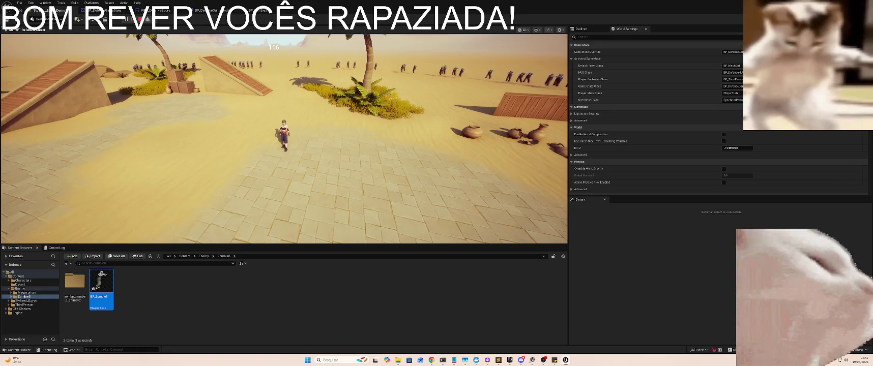
key("w")
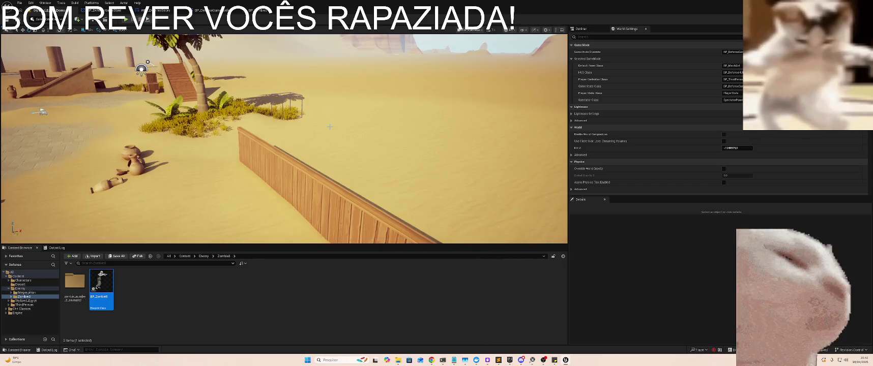
key("Escape")
left_click(257, 10)
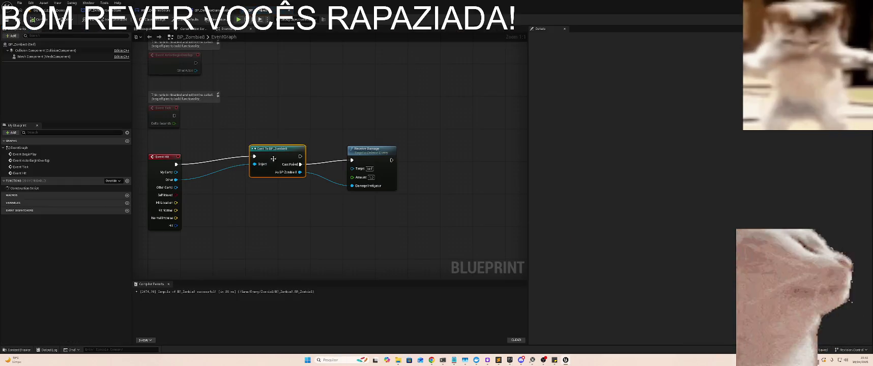
- Insert a Print String showing the zombie's Get Display Name before Receive Damage, and compile
mouse_move(277, 152)
left_mouse_down()
mouse_move(253, 156)
mouse_move(303, 145)
mouse_move(305, 118)
left_mouse_up()
type("print")
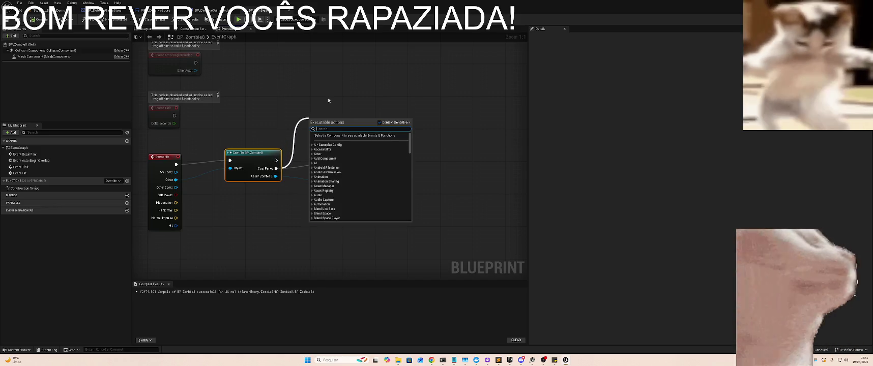
key("Return")
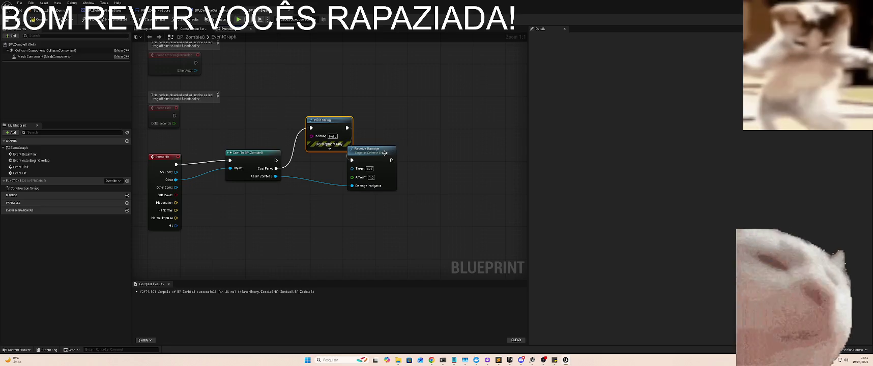
left_click_drag(385, 152, 445, 153)
mouse_move(275, 176)
left_mouse_down()
mouse_move(311, 146)
mouse_move(310, 135)
left_mouse_up()
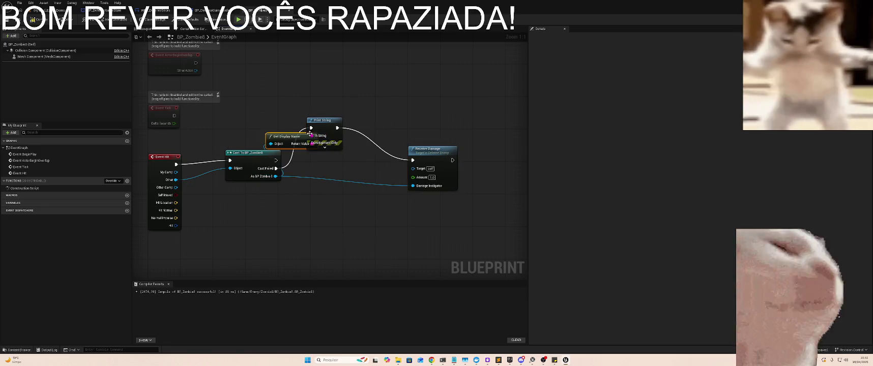
left_click(39, 19)
left_click(48, 10)
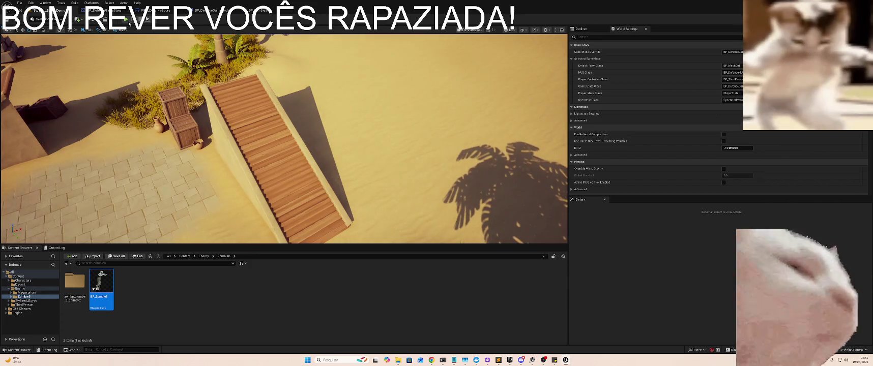
- Play-test by running across the sand and up the stairs, then reopen BP_Zombie8's graph
left_click(127, 20)
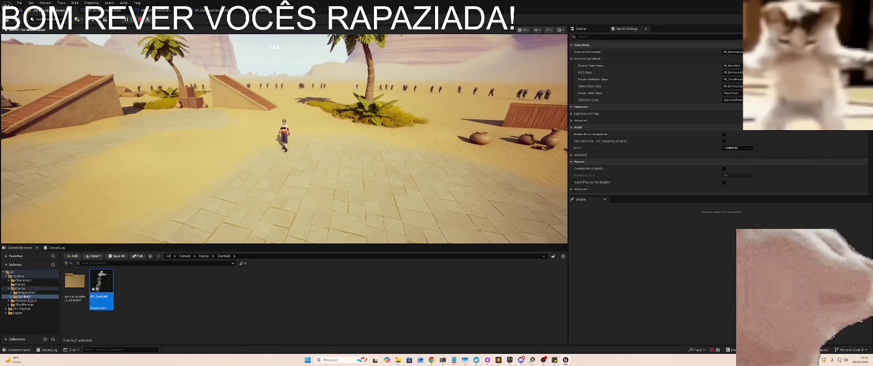
key("w")
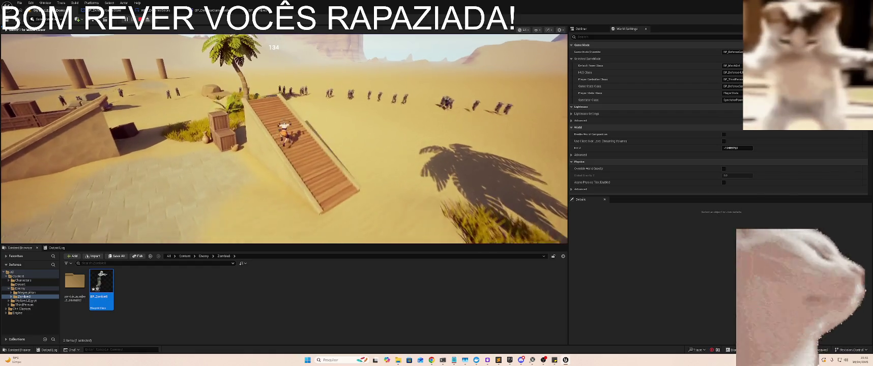
key("w")
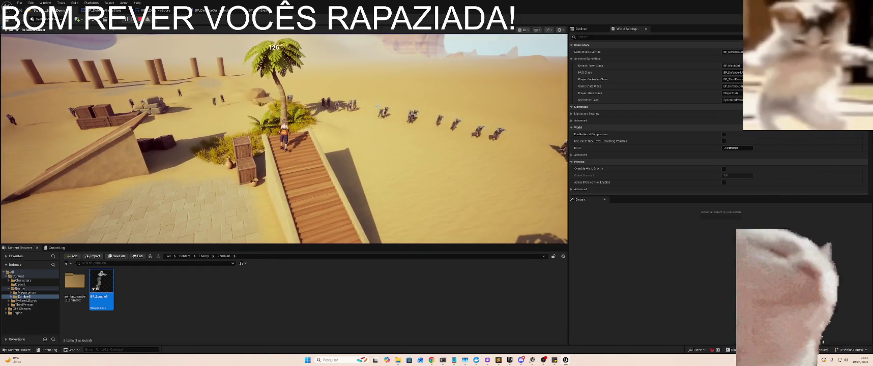
key("Escape")
left_click(262, 10)
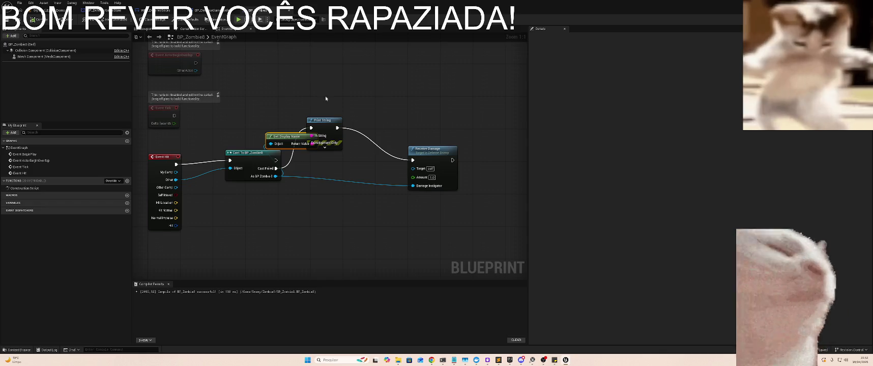
- Move Print String and Get Display Name up-right and break Print String's link to Receive Damage
left_click_drag(325, 123, 370, 111)
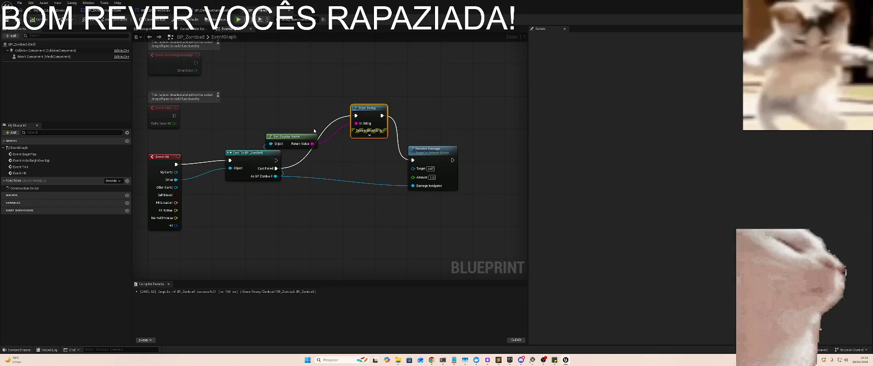
left_click_drag(299, 137, 311, 109)
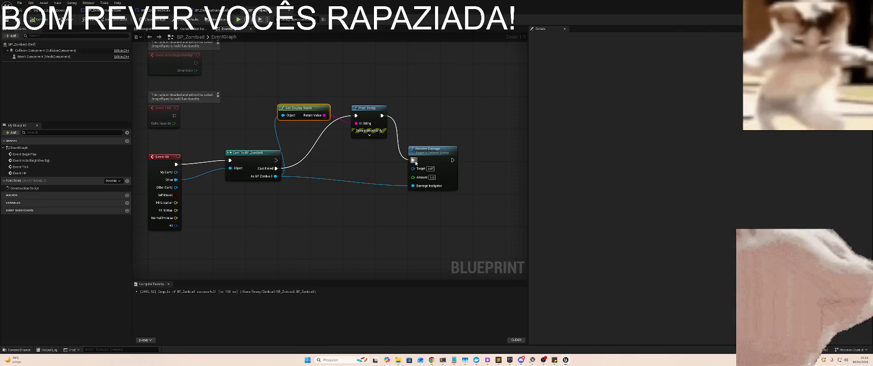
left_click(412, 161, "alt")
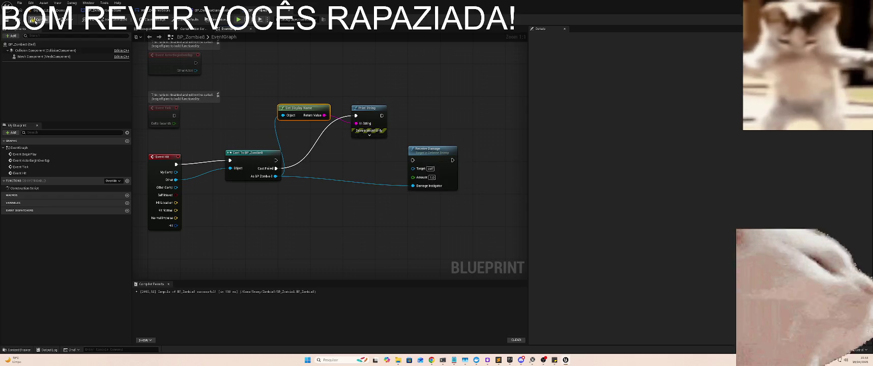
left_click(46, 10)
left_click(129, 20)
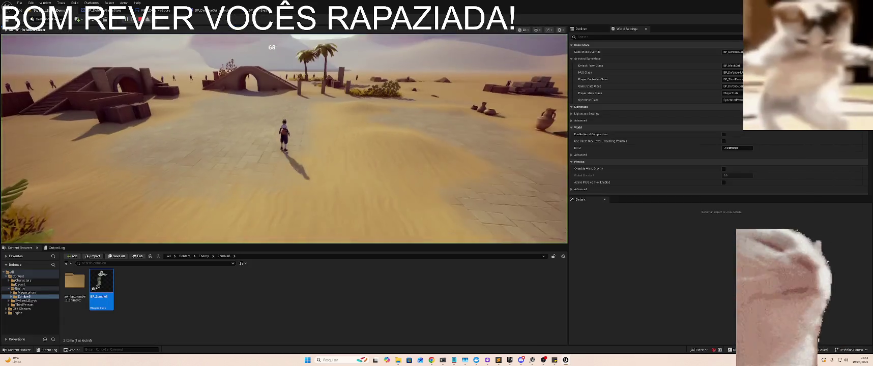
key("w")
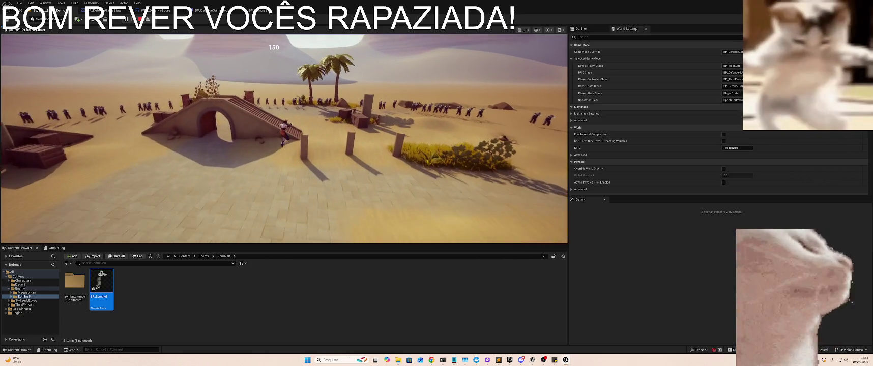
key("space")
key("w")
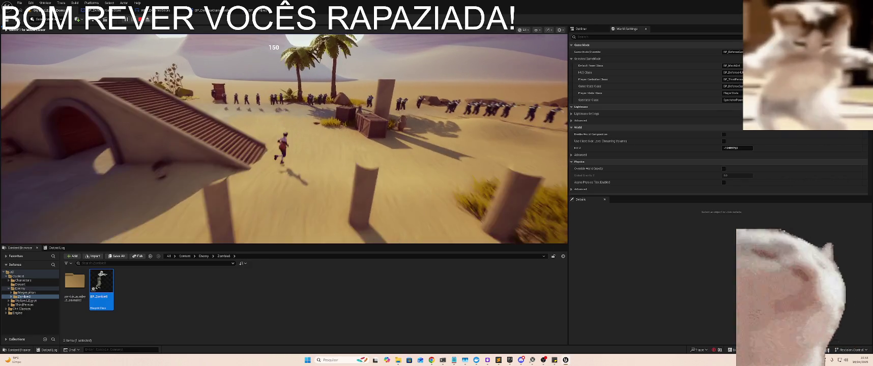
key("w")
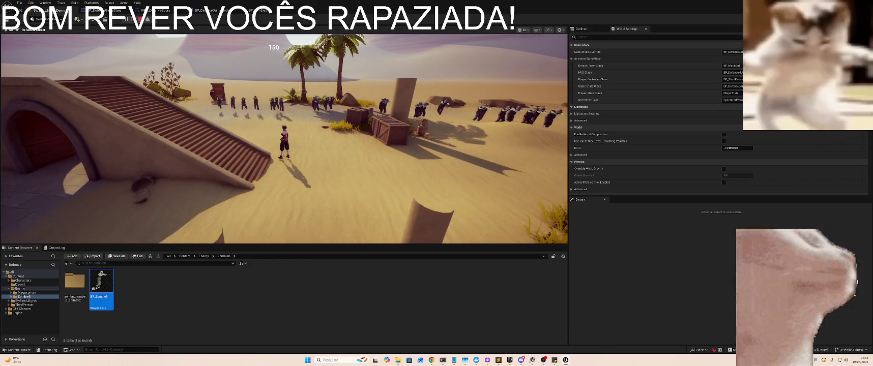
key("w")
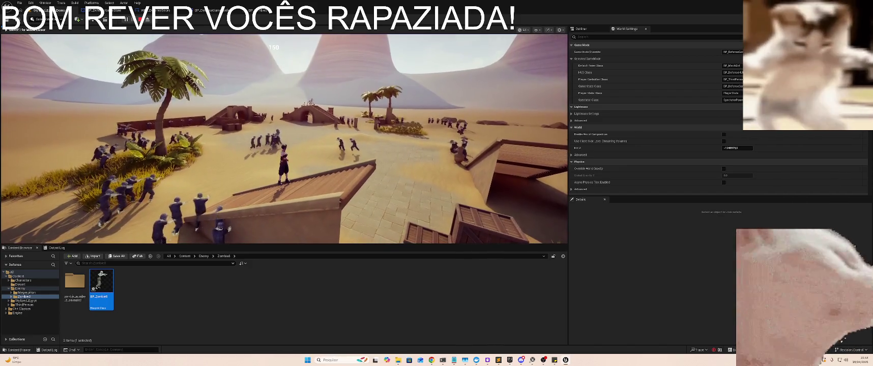
- Feed Event Hit's Other into Print String, delete the old Get Display Name, compile and play
key("Escape")
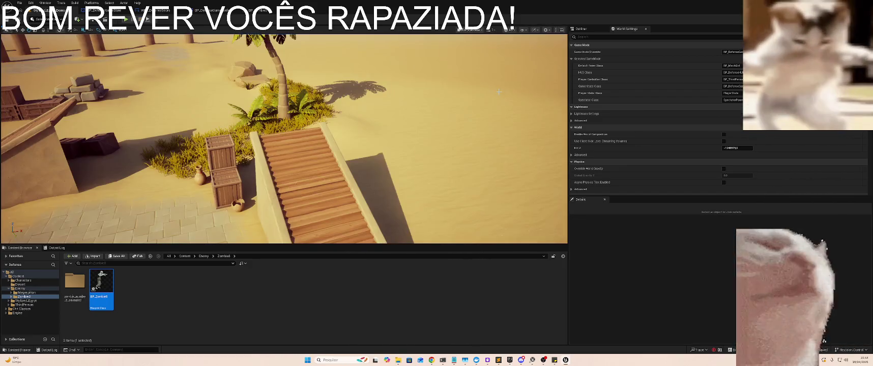
left_click(257, 10)
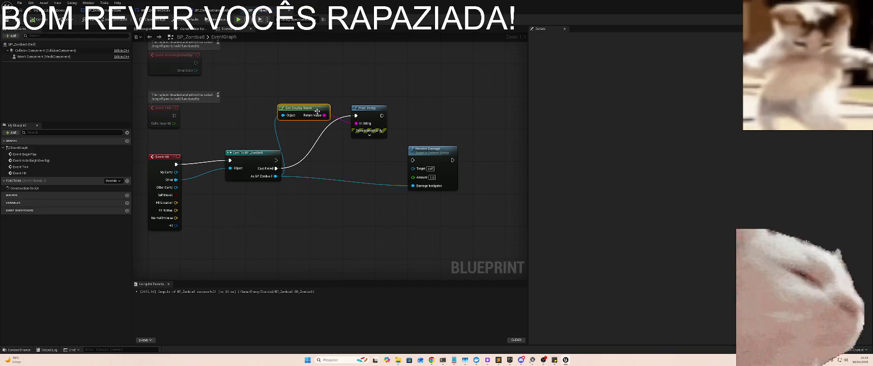
left_click_drag(317, 110, 308, 95)
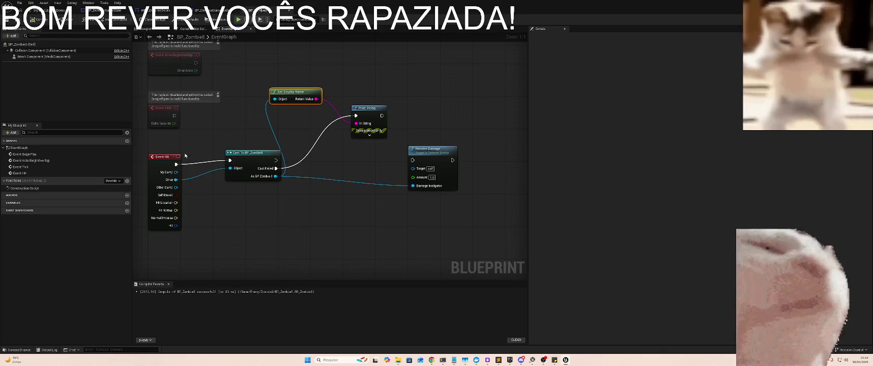
left_click_drag(175, 180, 361, 125)
left_click(304, 94)
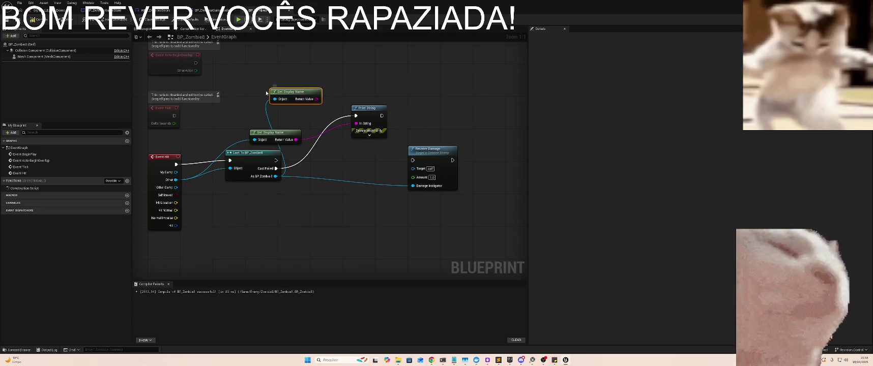
key("Delete")
left_click(35, 20)
key("alt+p")
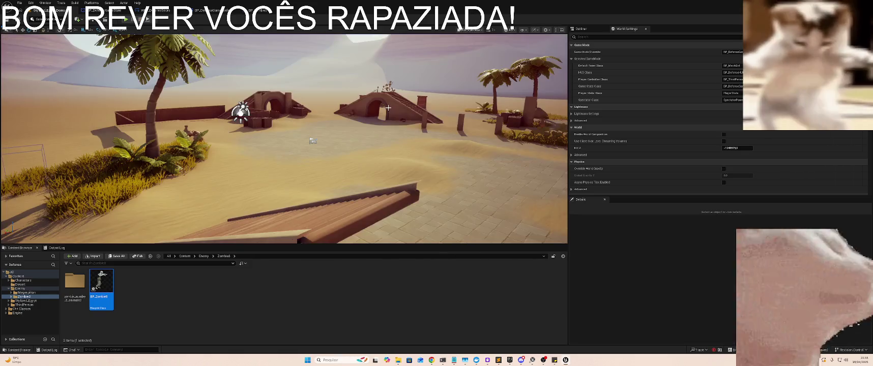
- Stop the play-test session
key("Escape")
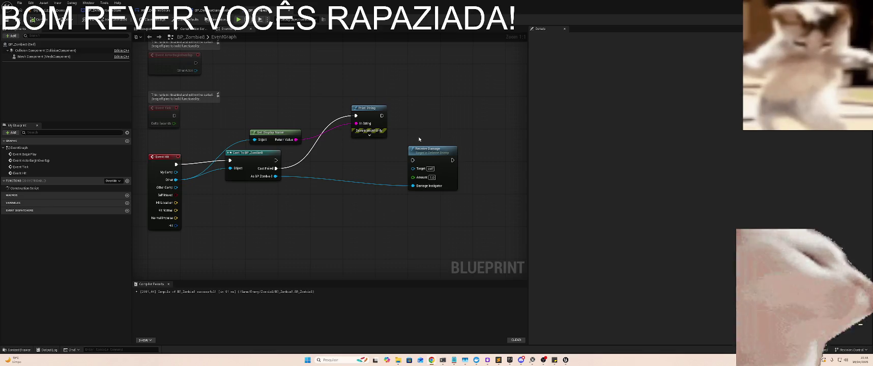
- Delete the Print String and Get Display Name nodes, keeping Receive Damage
left_click(448, 180)
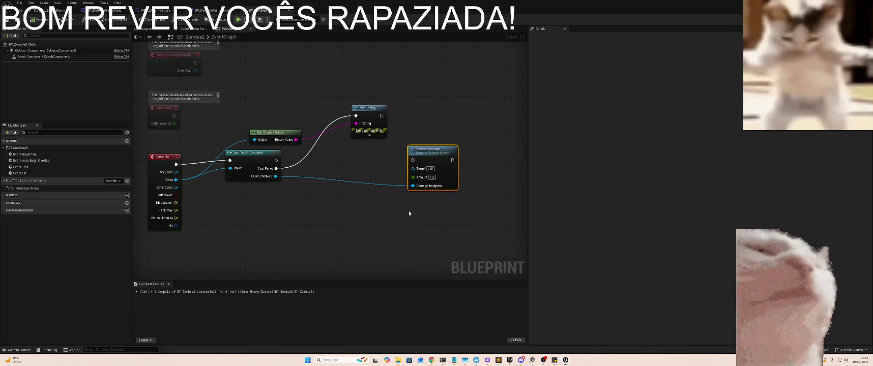
mouse_move(426, 80)
left_mouse_down()
mouse_move(324, 136)
mouse_move(272, 138)
left_mouse_up()
key("ctrl+z")
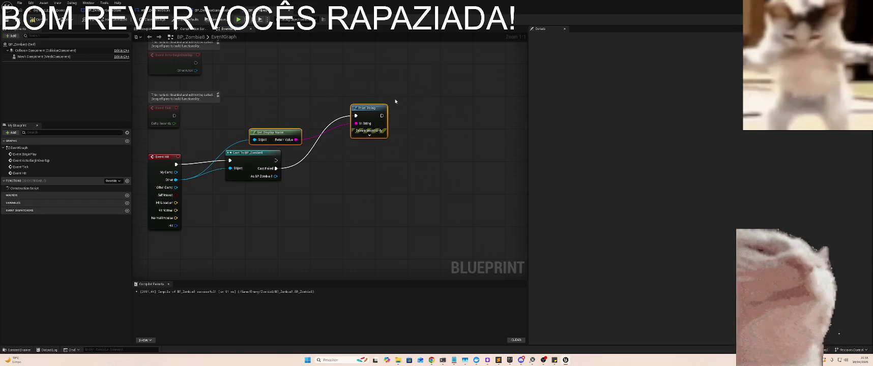
key("ctrl+y")
left_click_drag(395, 75, 288, 137)
key("Delete")
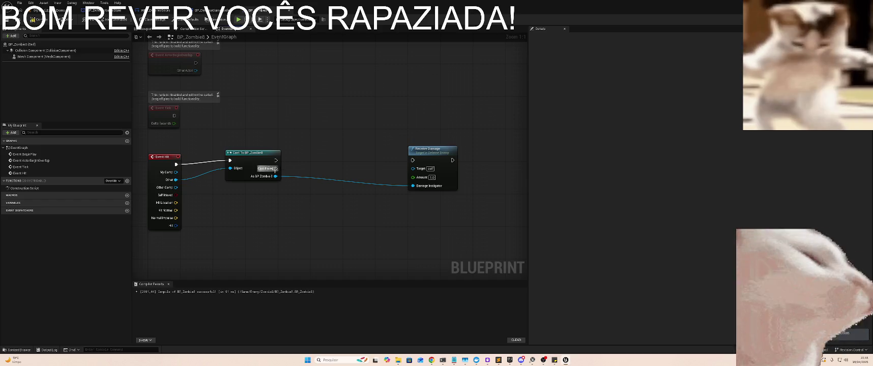
- Add a Cast To Landscape node off Cast Failed, fed by Event Hit's Other actor
mouse_move(274, 169)
left_mouse_down()
mouse_move(335, 141)
mouse_move(331, 133)
left_mouse_up()
type("cast")
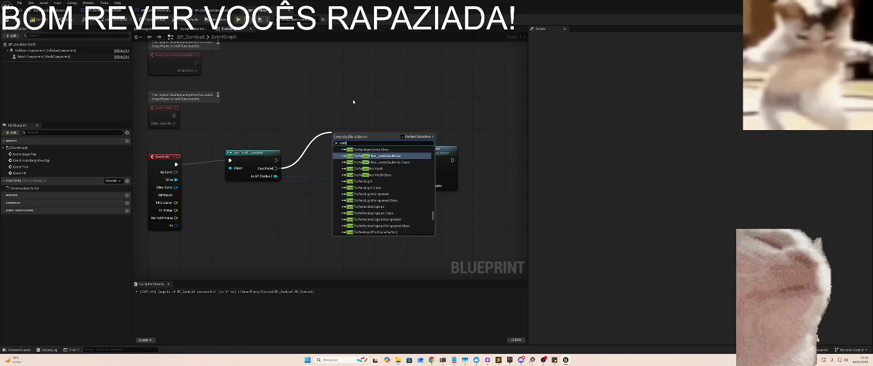
type(" to")
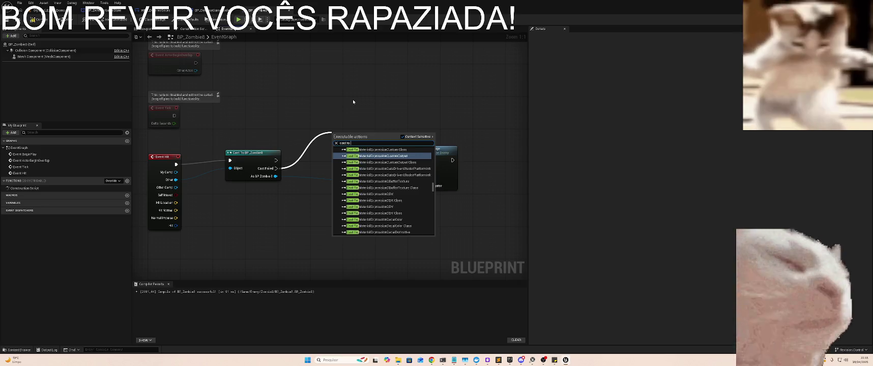
type("land")
key("Return")
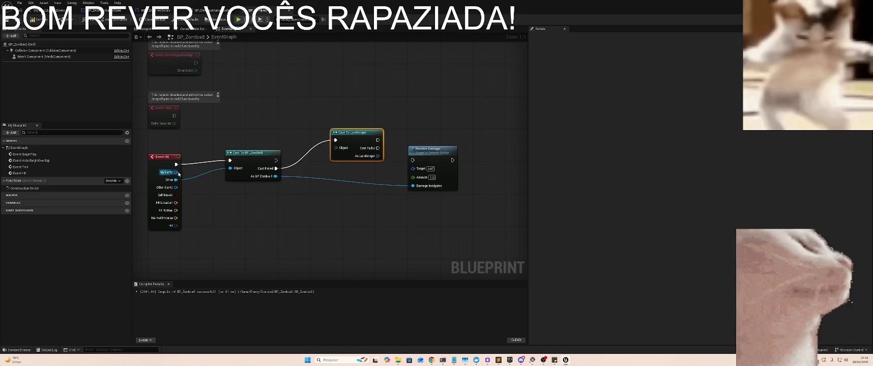
mouse_move(175, 179)
left_mouse_down()
mouse_move(300, 165)
mouse_move(334, 148)
mouse_move(358, 151)
mouse_move(357, 164)
mouse_move(358, 150)
mouse_move(334, 153)
mouse_move(349, 165)
mouse_move(365, 140)
left_mouse_up()
mouse_move(434, 152)
left_mouse_down()
mouse_move(512, 151)
mouse_move(463, 143)
left_mouse_up()
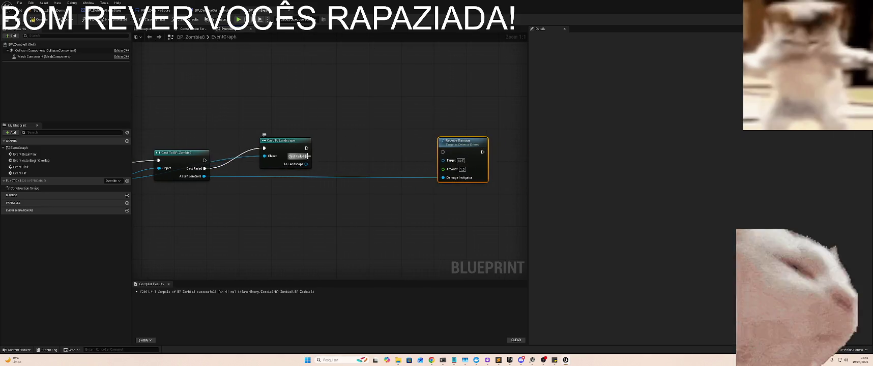
left_click_drag(310, 156, 345, 151)
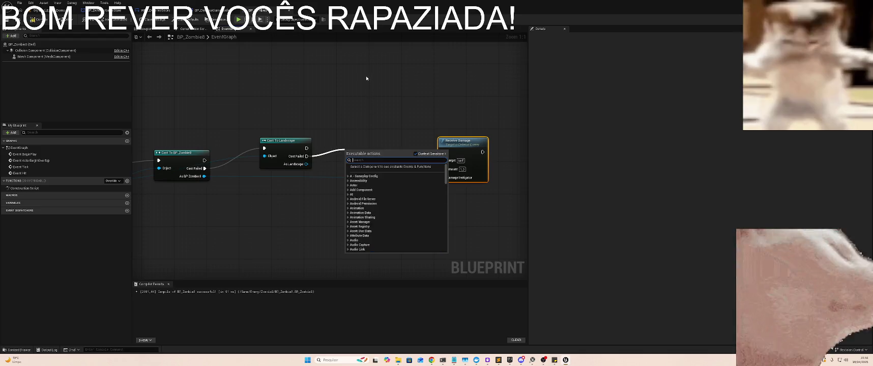
mouse_move(253, 130)
left_mouse_down()
mouse_move(403, 89)
mouse_move(376, 112)
mouse_move(355, 114)
left_mouse_up()
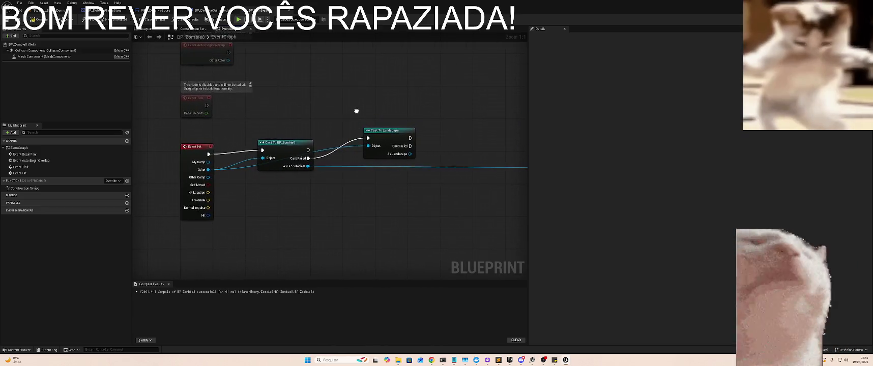
- Delete both cast nodes and start a fresh 'cast to' search from Event Hit's exec output
left_click_drag(276, 115, 364, 193)
key("Delete")
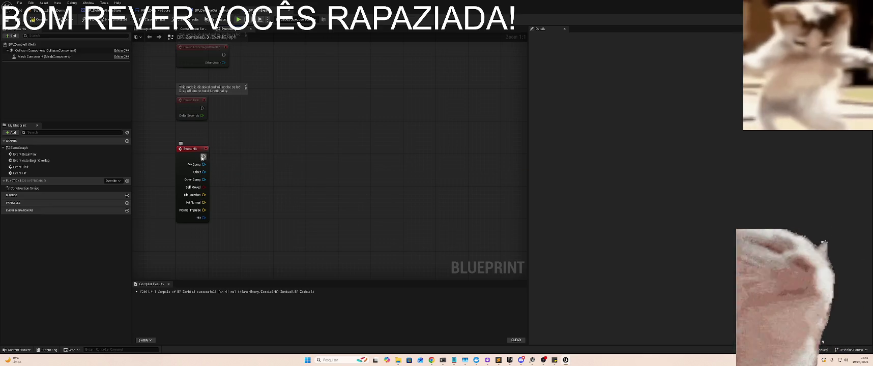
left_click_drag(204, 157, 253, 144)
type("cast to")
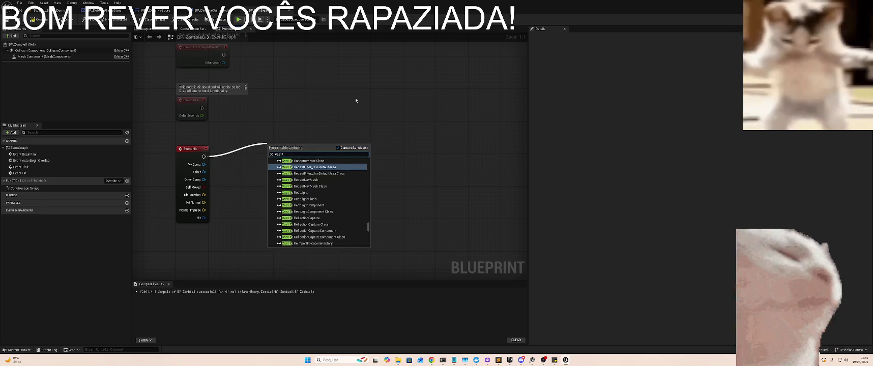
key("alt+Tab")
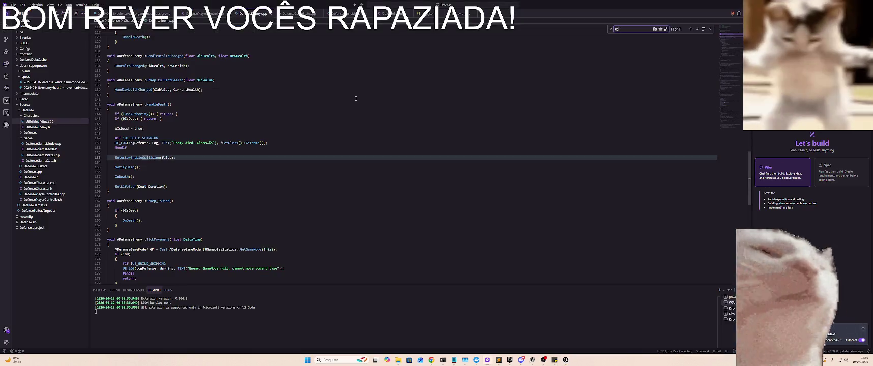
- In the Claude Code terminal, review the /usage report, then reset the conversation with /clear
key("alt+Tab")
key("Escape")
key("alt+Tab")
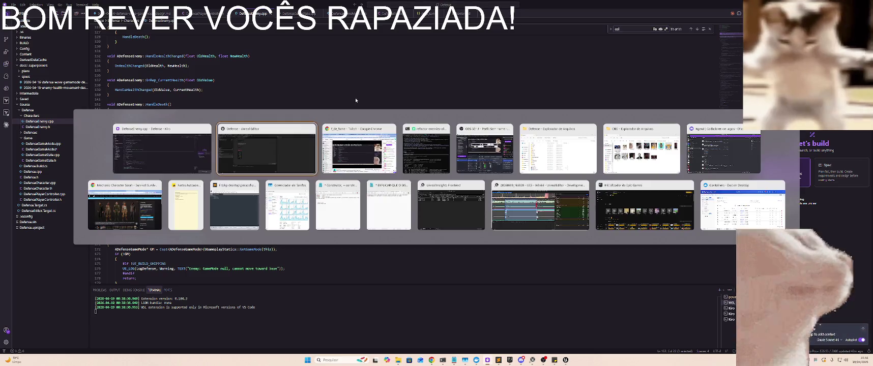
key("alt+Tab")
type("/")
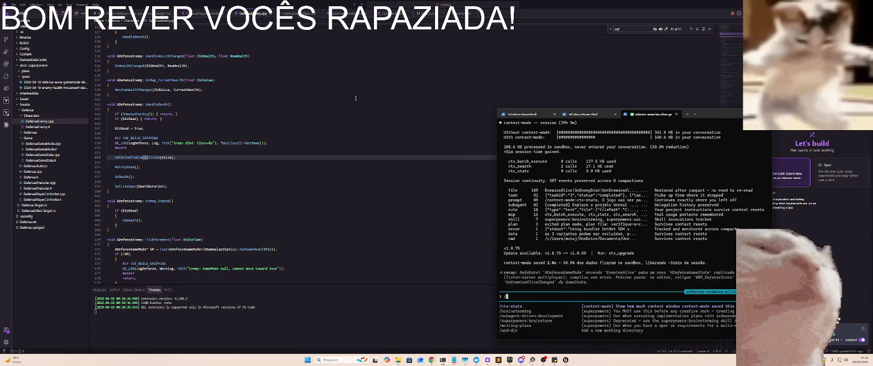
type("usage")
key("Return")
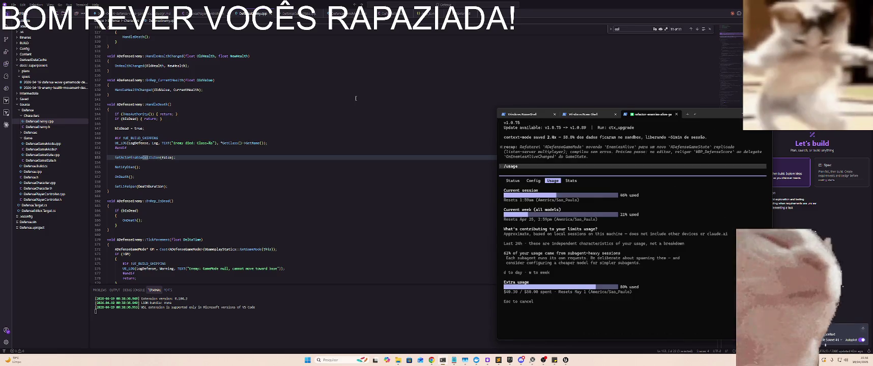
key("Escape")
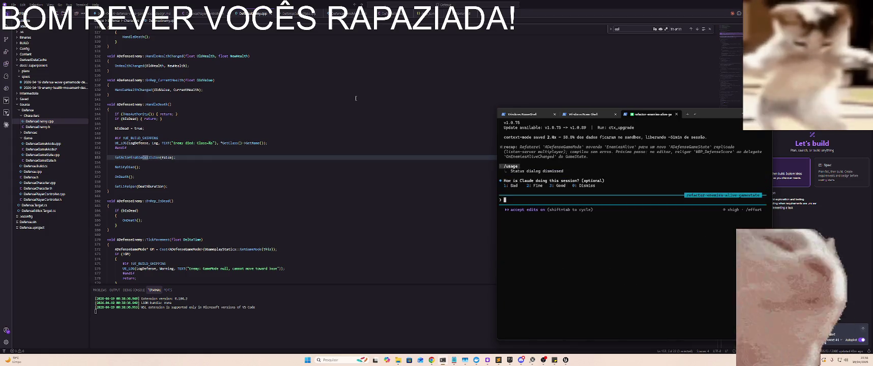
type("/clear")
key("Return")
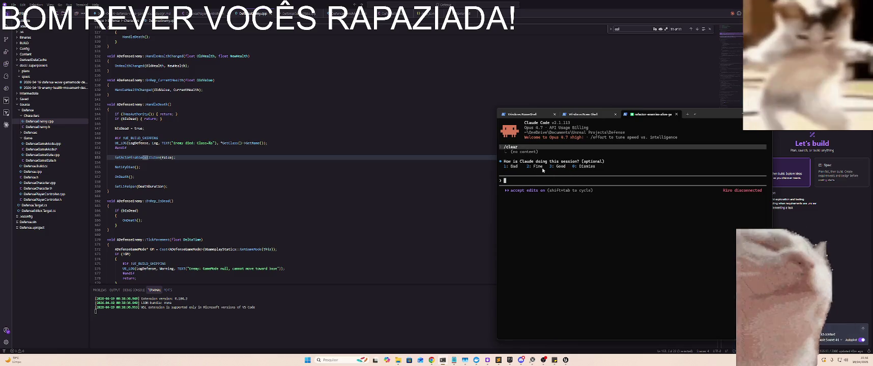
- Ask Claude, in Portuguese, for a DefenseProjectile class with a Blueprint-settable ProjectileDamage value
type("Crie uma ")
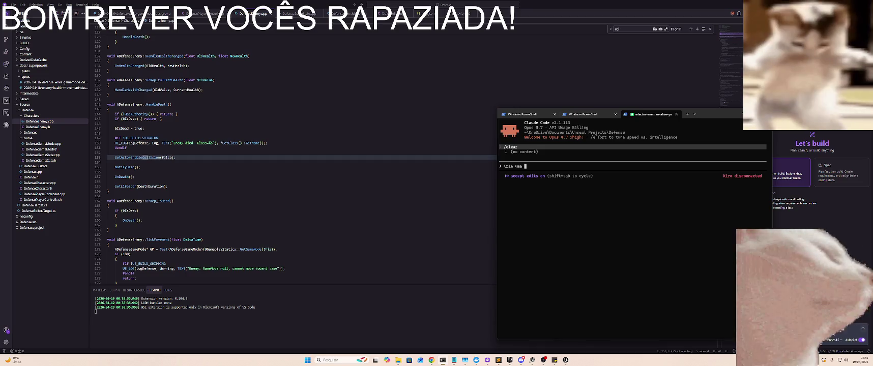
type("Classe ")
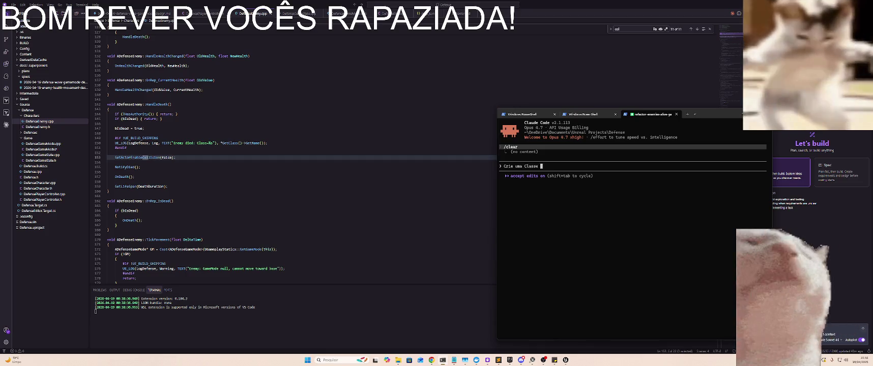
type("Denfese")
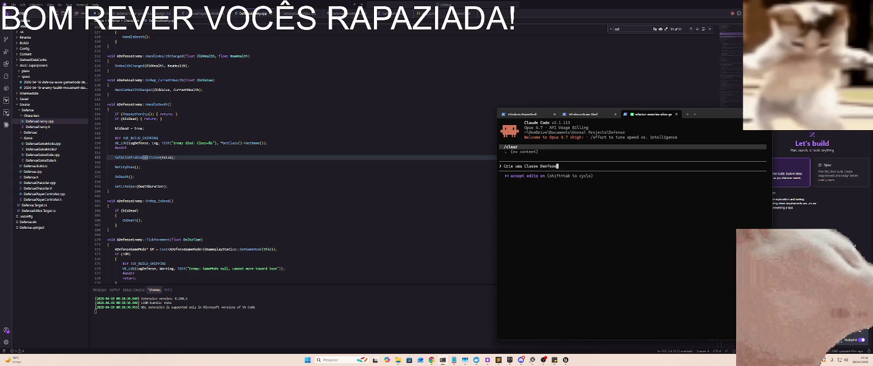
type("Projectie")
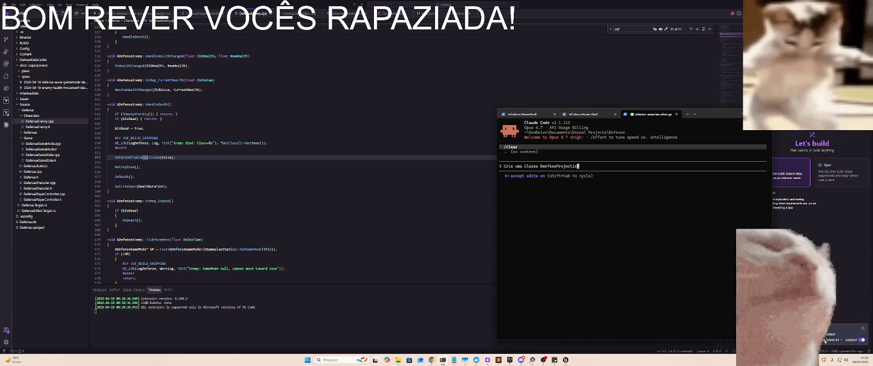
key("BackSpace")
type("le ")
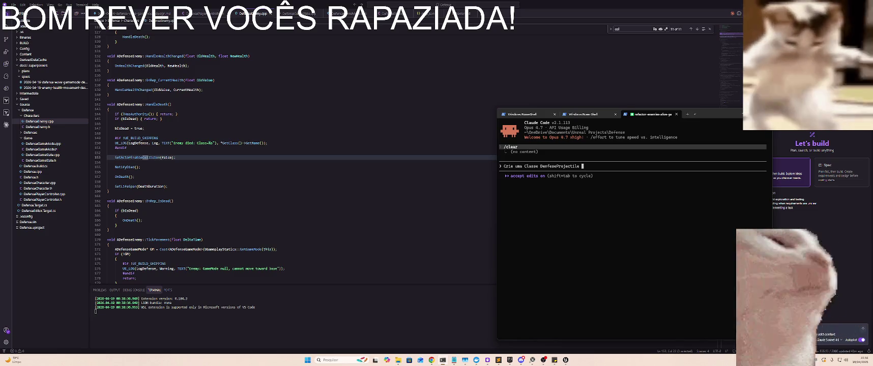
type("que tem um valor")
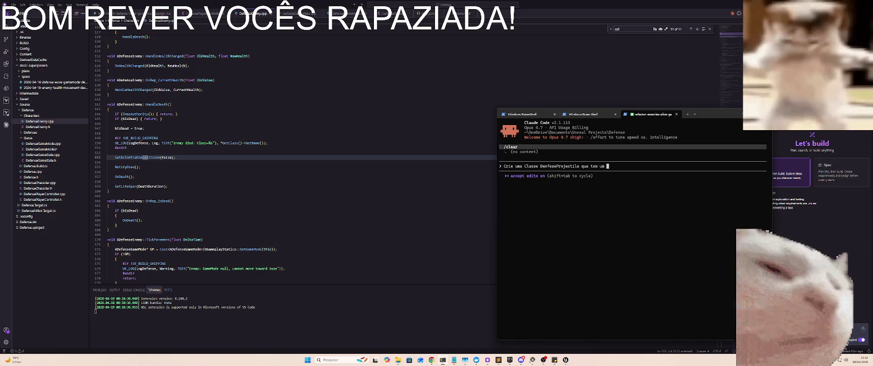
key("BackSpace")
key("BackSpace")
key("BackSpace")
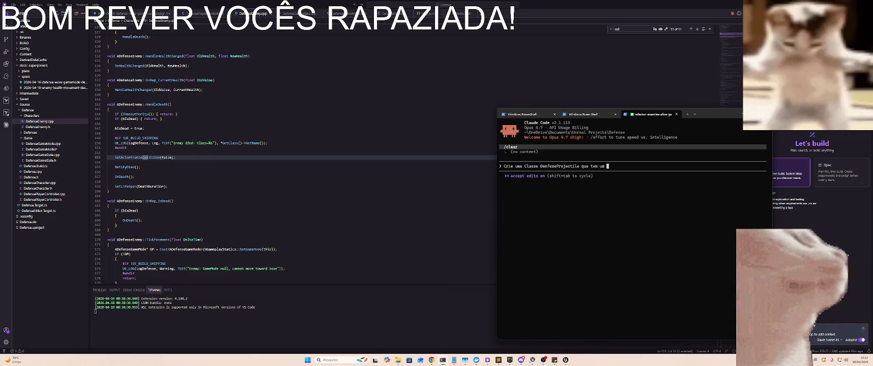
type("valor ")
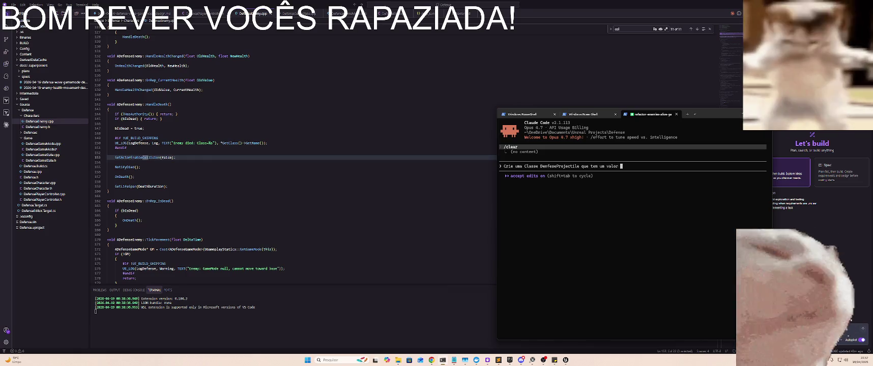
type("ProjectileDa")
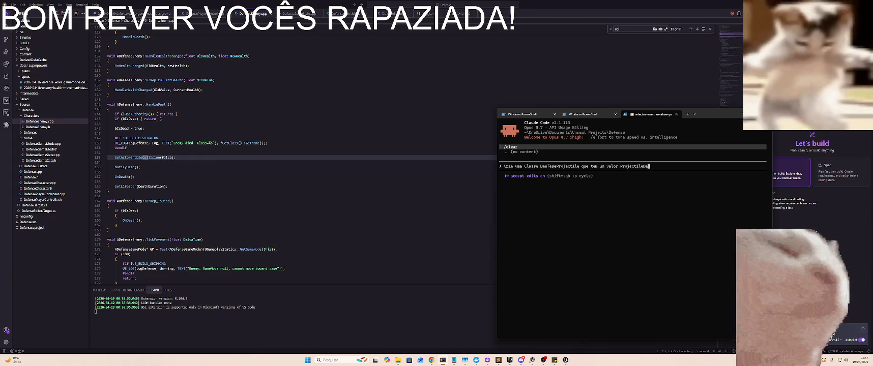
type("mage ")
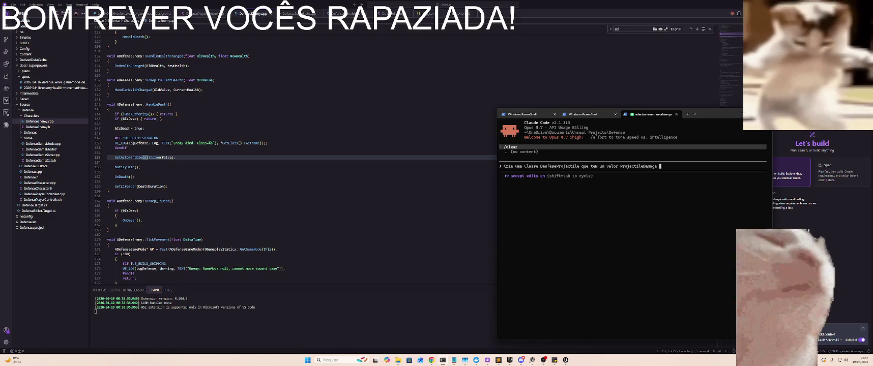
type("exposto para s")
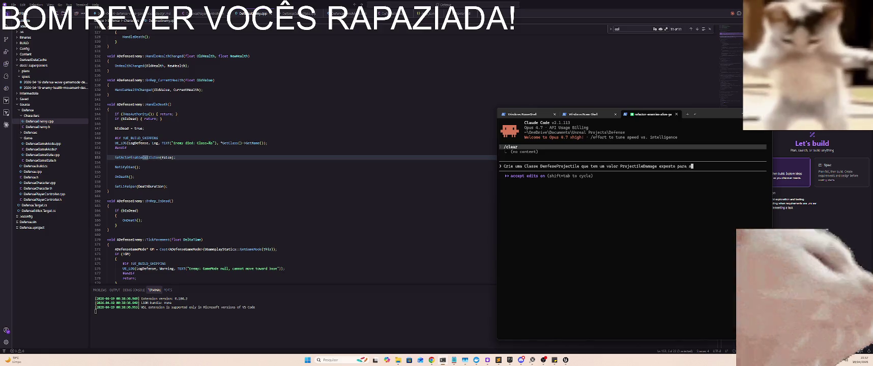
type("etar em bluepri")
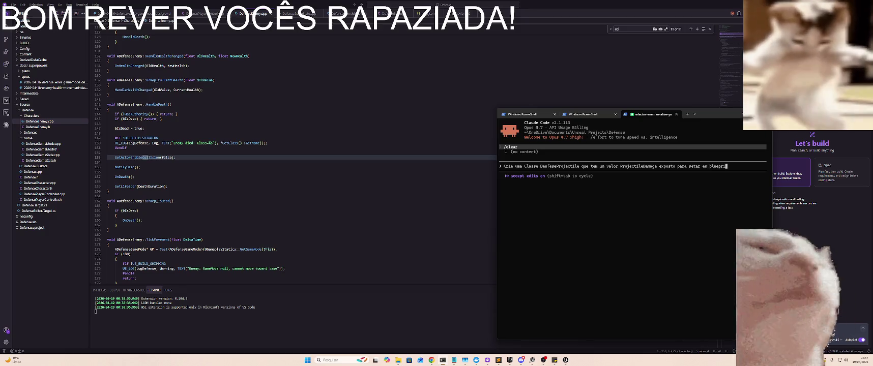
type("nt.")
key("Return")
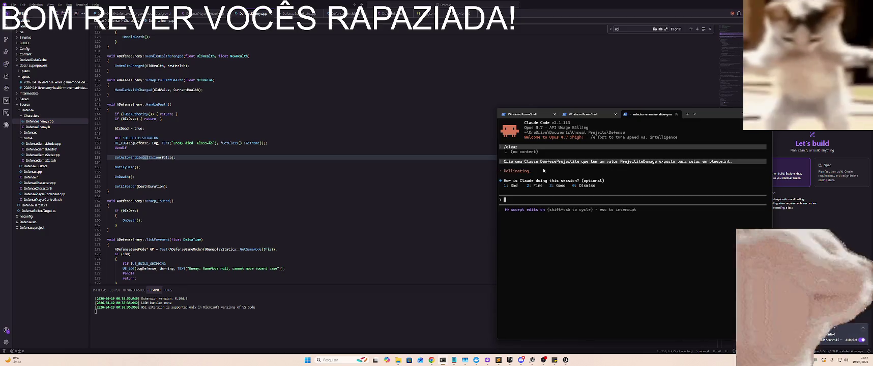
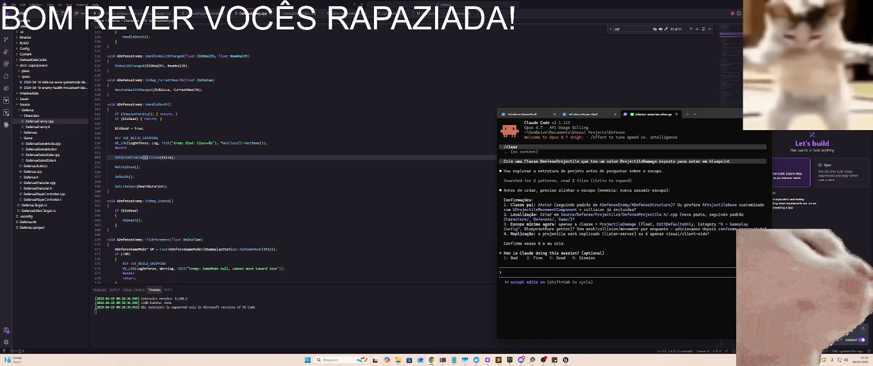
- Search Chrome for 'unreal engine projectile class', highlight the AI overview's explanation, then close the window
key("super+7")
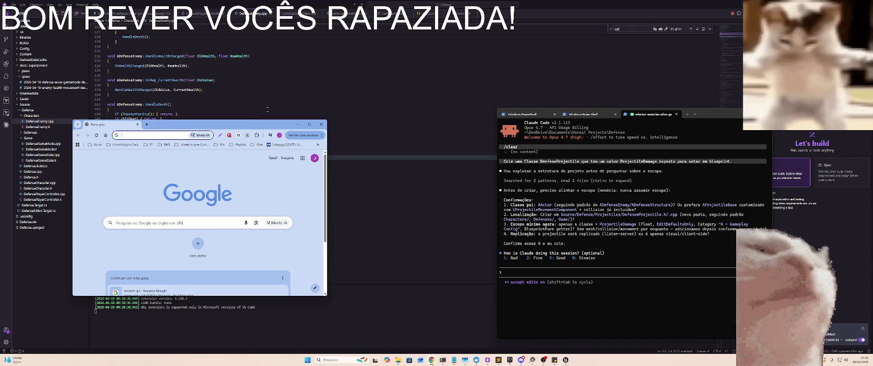
type("unreal engine project")
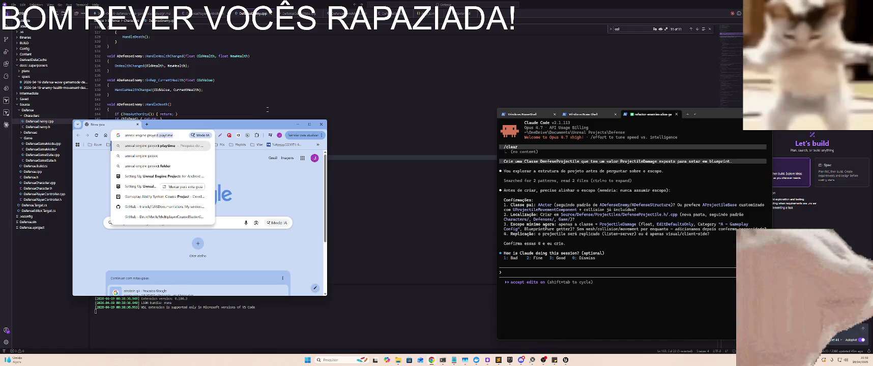
type("ile classe")
key("Return")
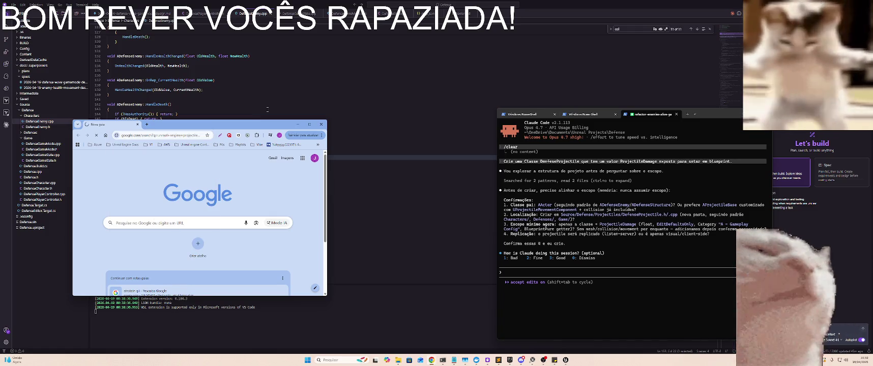
key("slash")
key("BackSpace")
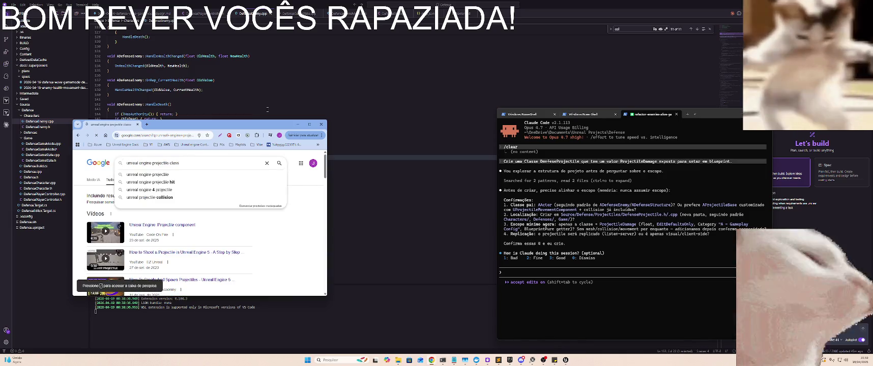
key("Return")
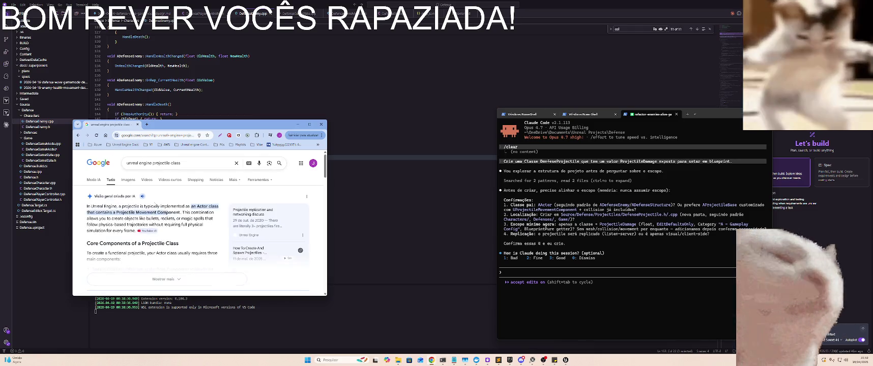
mouse_move(87, 206)
left_mouse_down()
mouse_move(216, 209)
mouse_move(217, 216)
left_mouse_up()
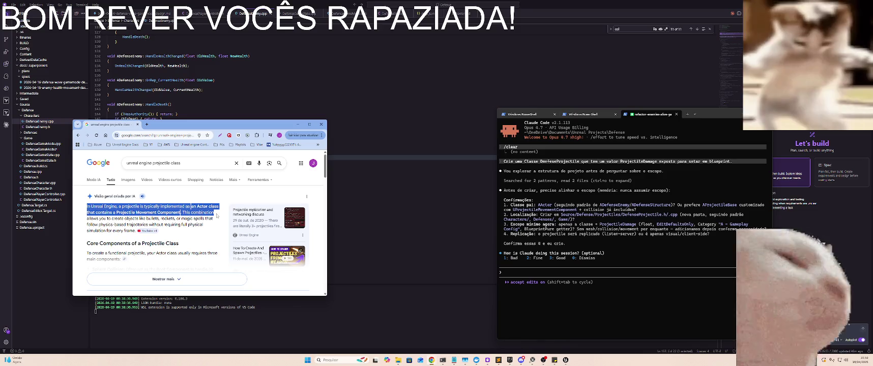
left_click(321, 124)
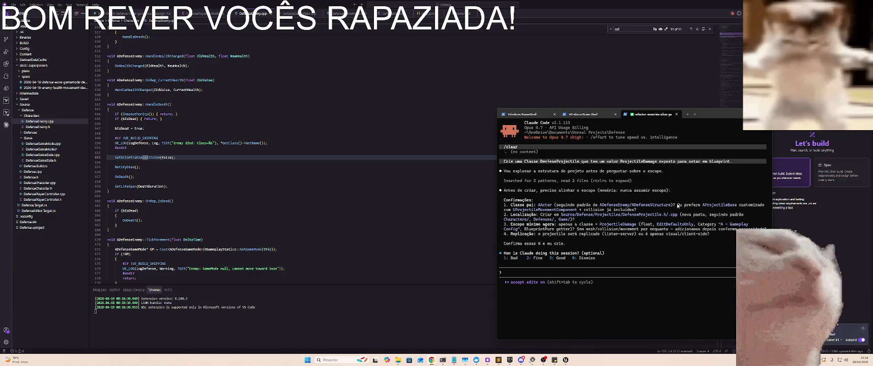
- Answer Claude: an Actor with UProjectileMovementComponent, in /projectile, with a mesh, replicated for listen-server
type("U")
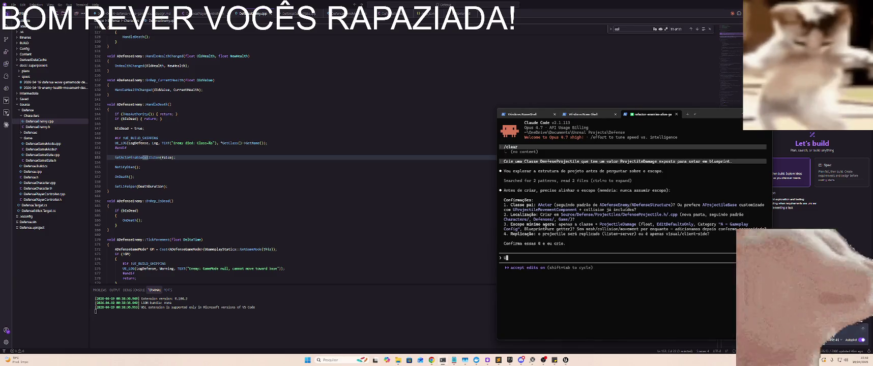
type("n Actor")
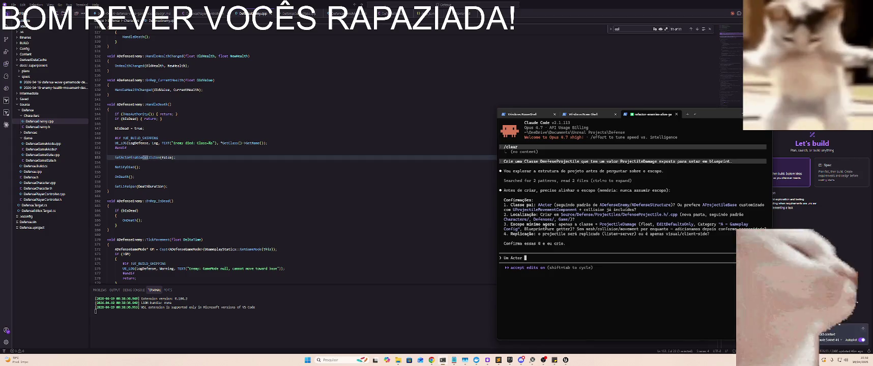
type("com")
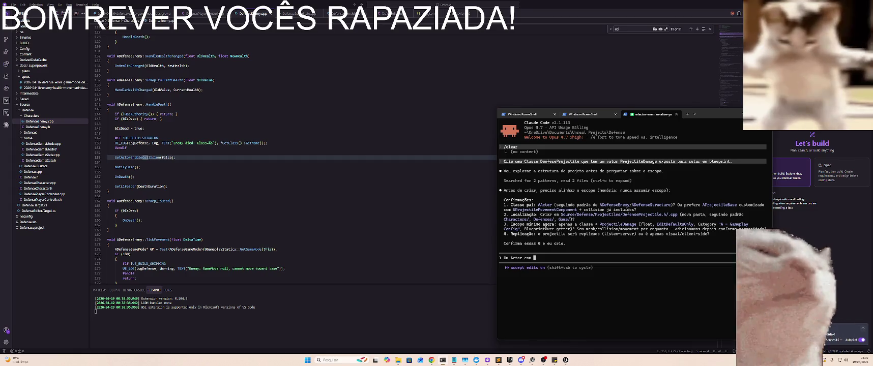
double_click(556, 210)
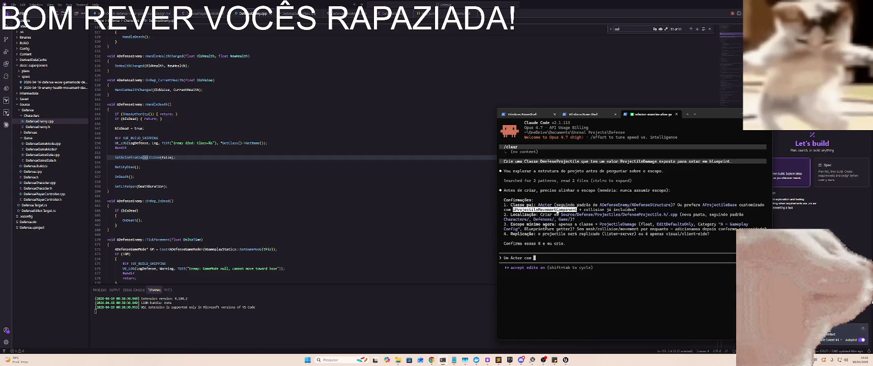
key("ctrl+c")
key("ctrl+v")
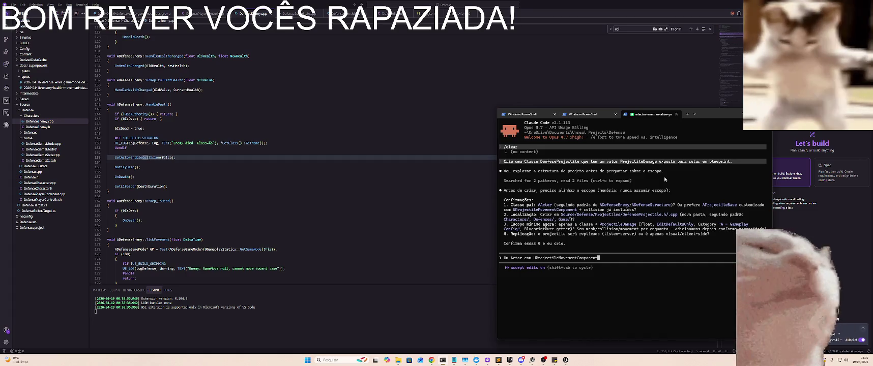
type(", na pasta /")
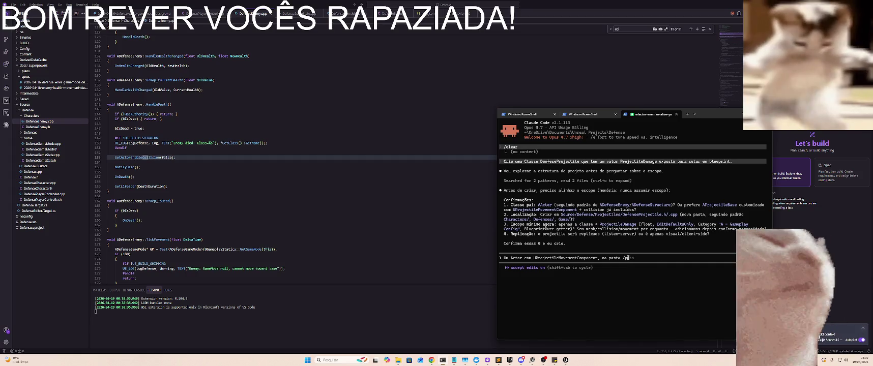
type("projectile")
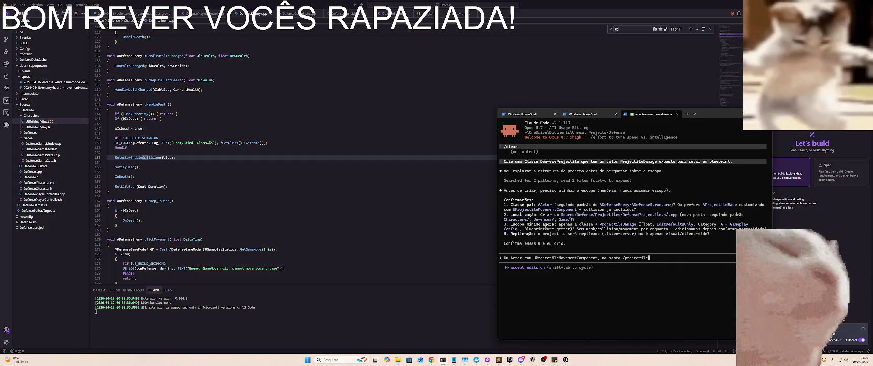
type(",")
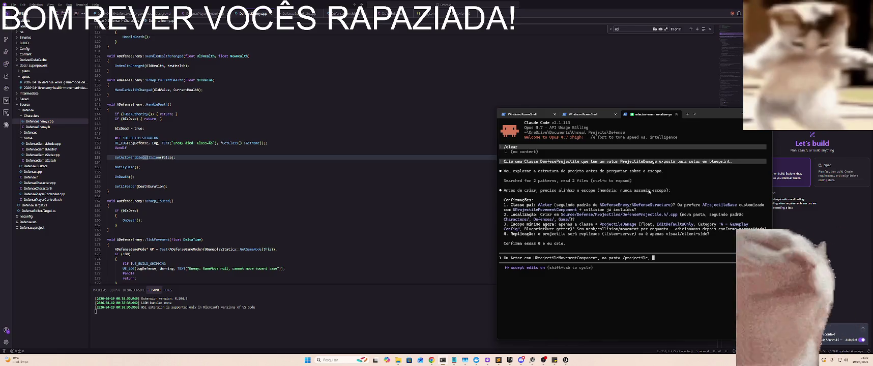
type("pode adicionar mesh")
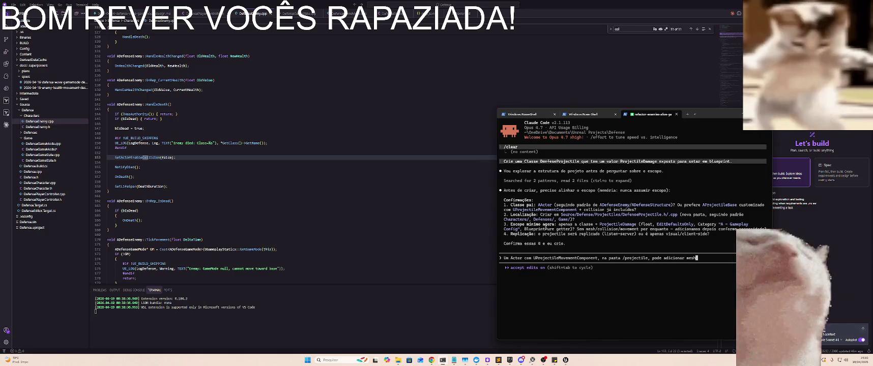
type(" também ")
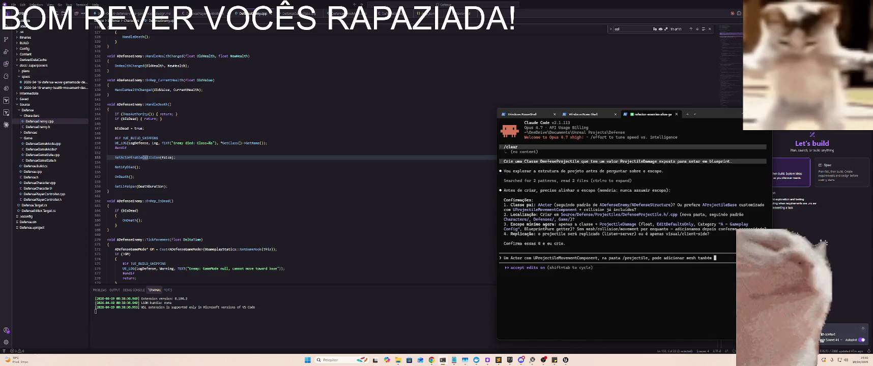
type(",será repl")
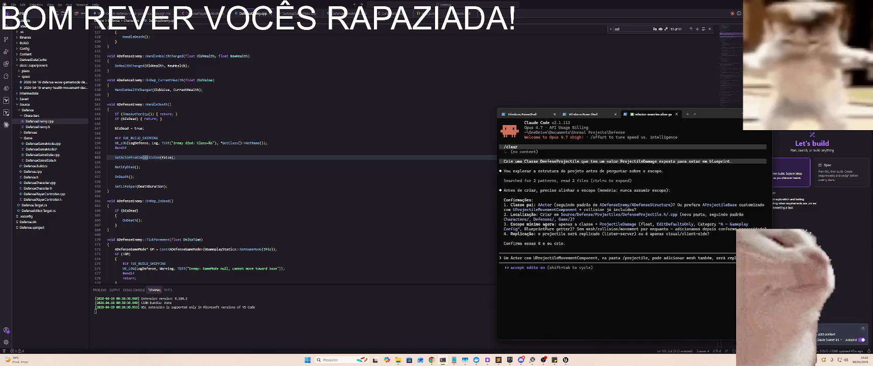
type("listen-server")
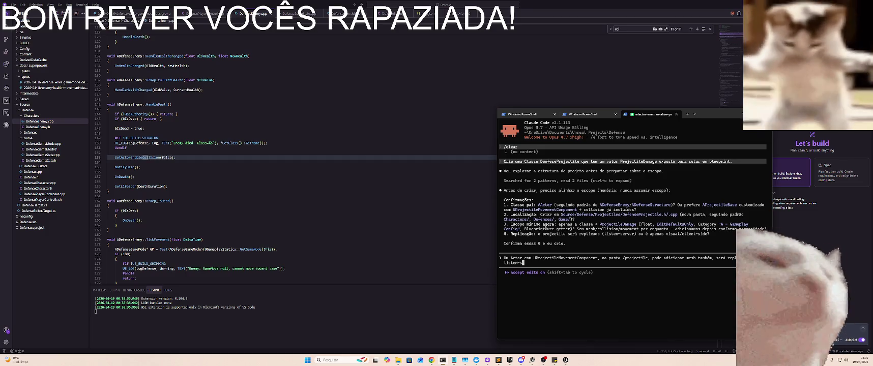
key("Return")
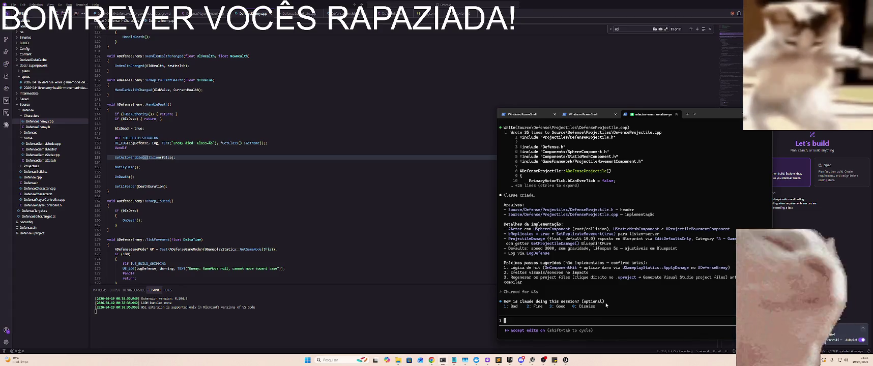
- Ask Claude to apply the suggested DefenseProjectile steps, skipping the impact sound effect
type("Pode aplicar os passo")
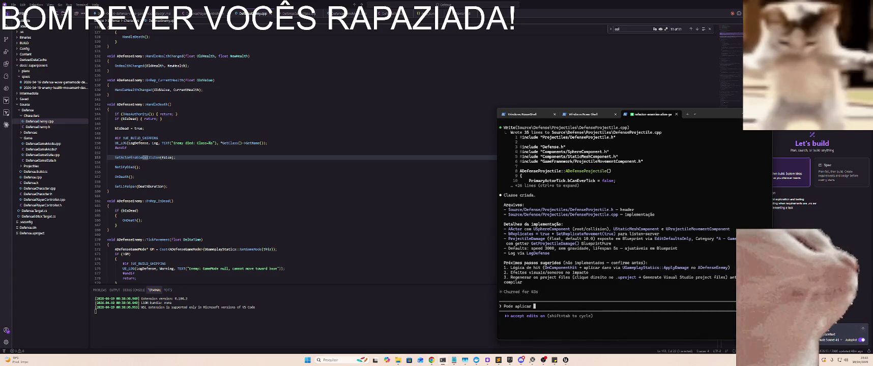
type("s s")
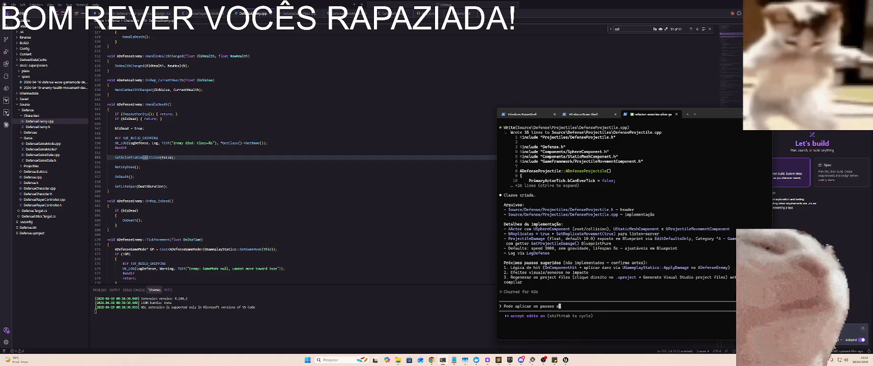
type("ugeridos com cxce")
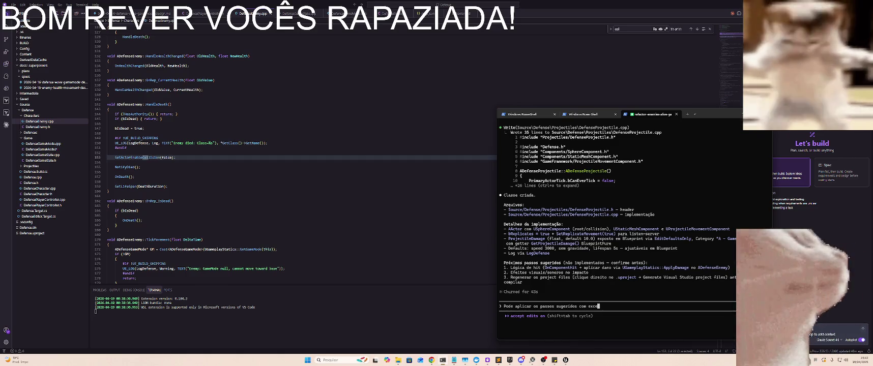
type("ssão ")
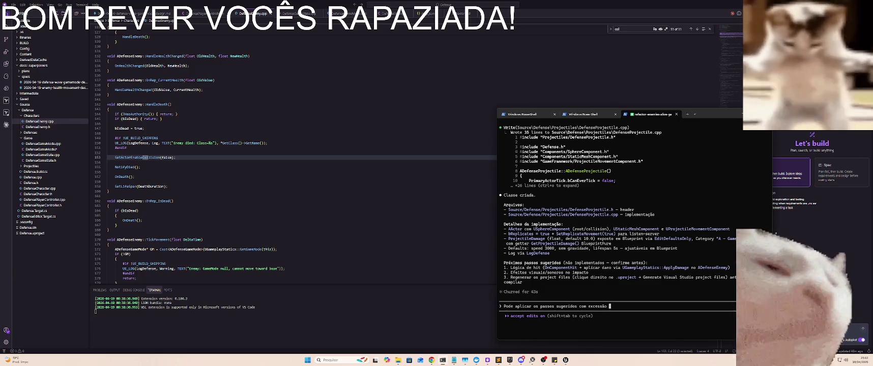
type("do efeito ")
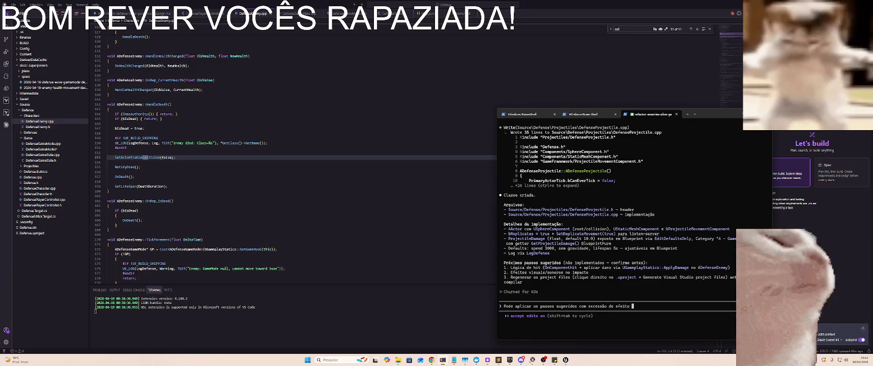
type("sonoro no ")
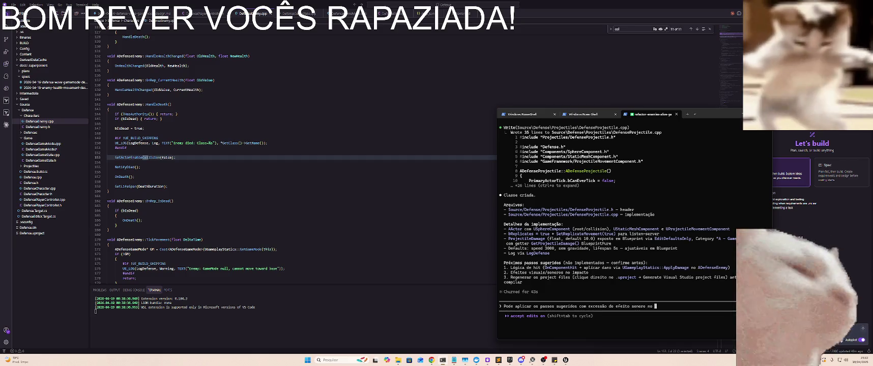
type("impacto")
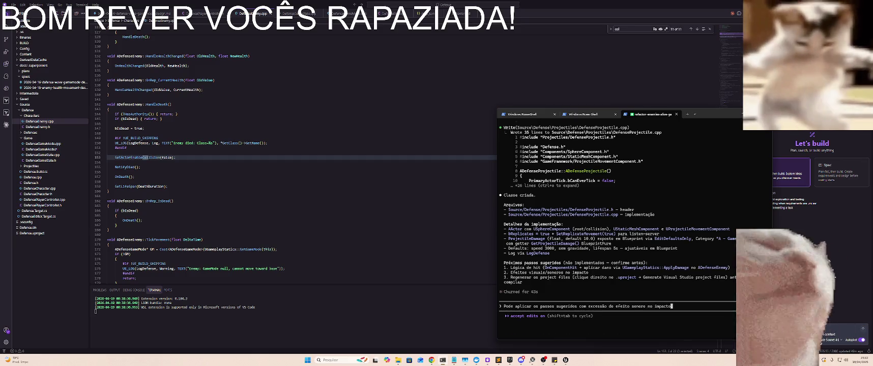
key("Return")
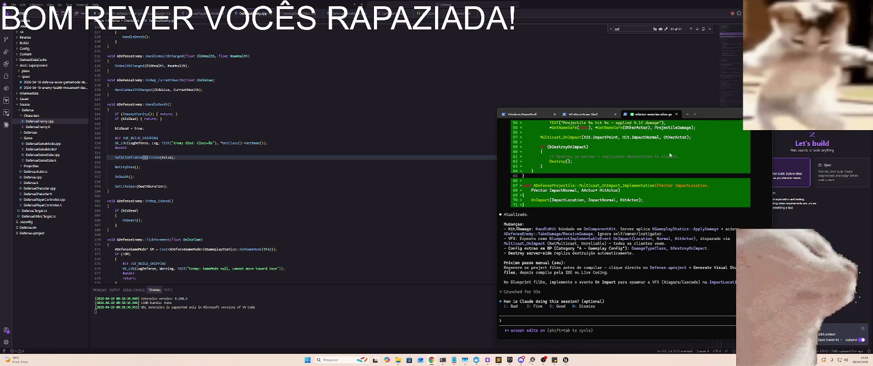
- Once Claude finishes, save the BP_Zombie8 blueprint in Unreal Editor with Save Selected
key("alt+Tab")
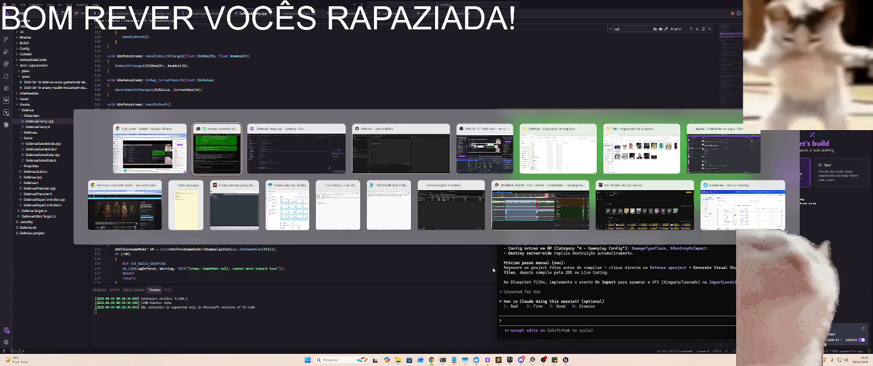
key("alt+Tab")
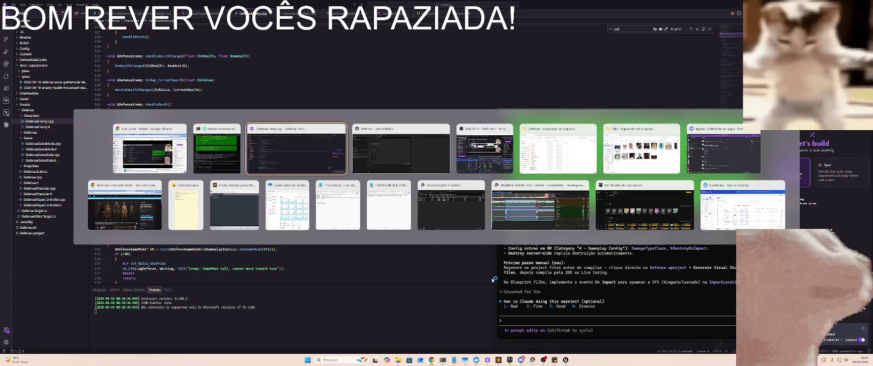
key("Tab")
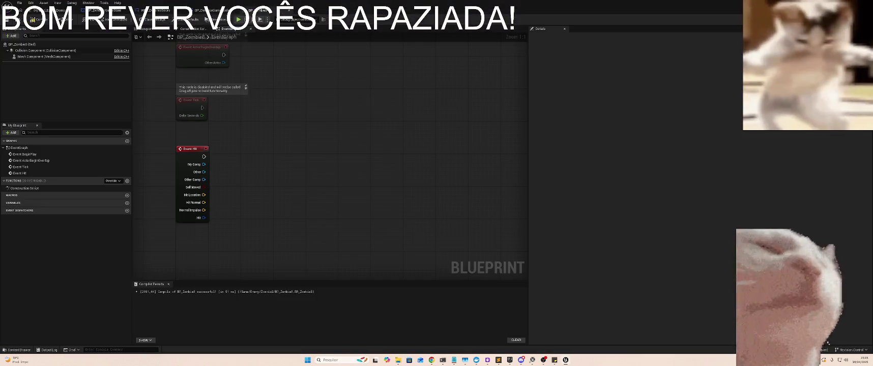
key("ctrl+shift+s")
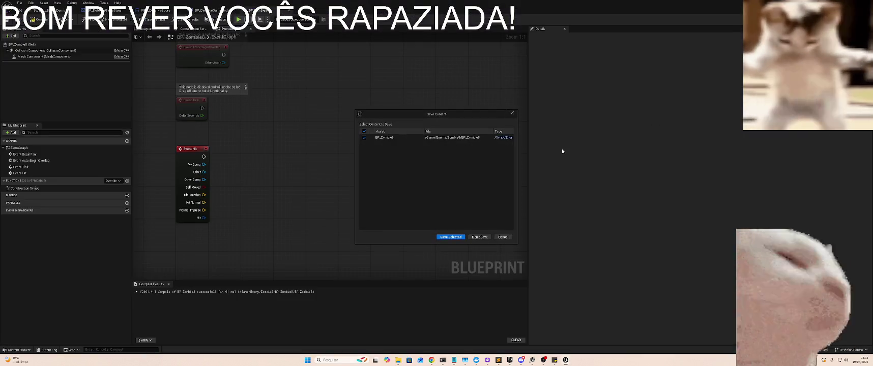
key("alt+Tab")
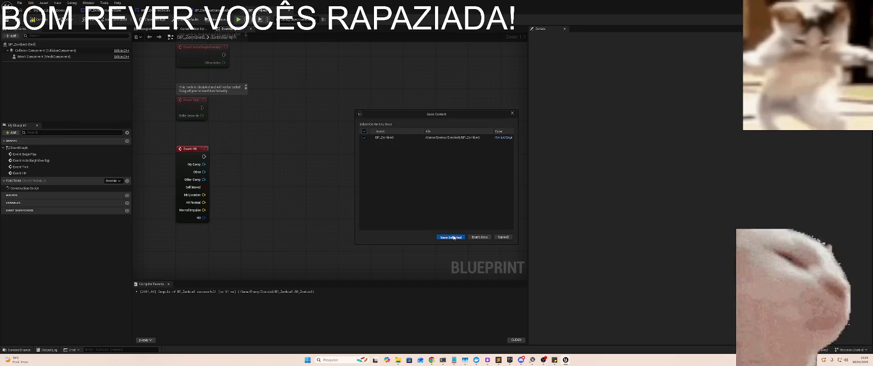
left_click(454, 237)
key("alt+Tab")
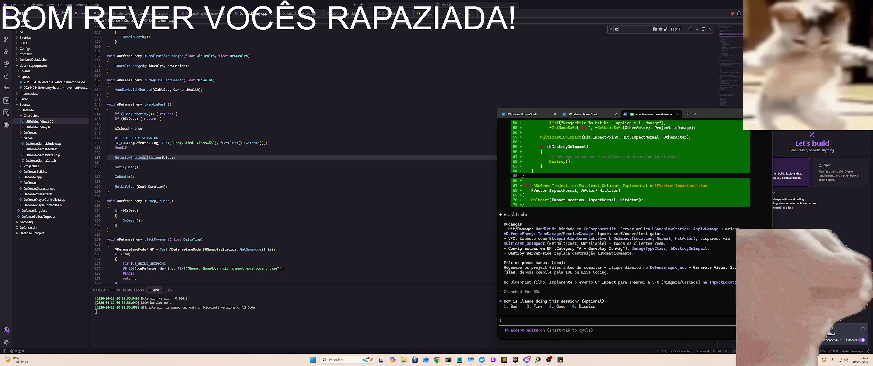
- Generate Visual Studio project files for Defense.uproject and centre the Defense folder window
mouse_move(403, 360)
left_click(401, 333)
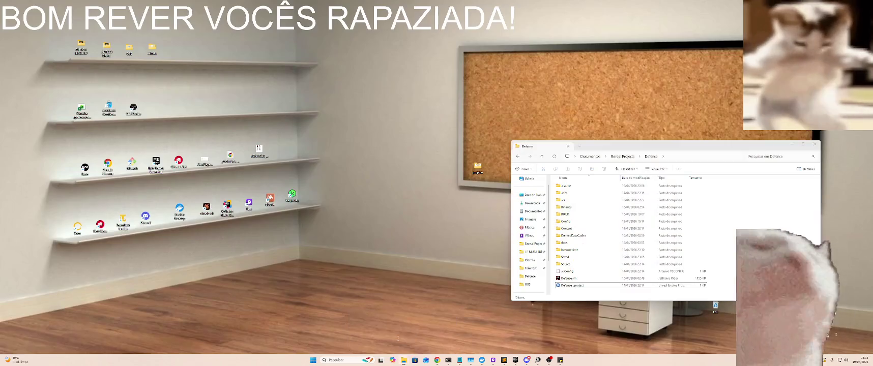
left_click(573, 286)
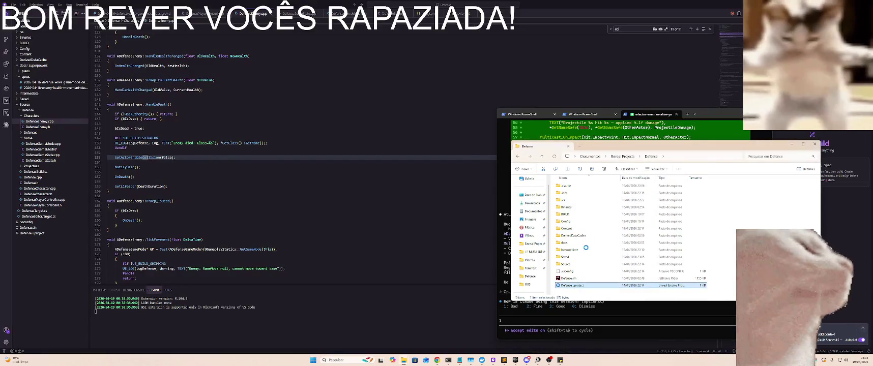
right_click(573, 285)
left_click(613, 150)
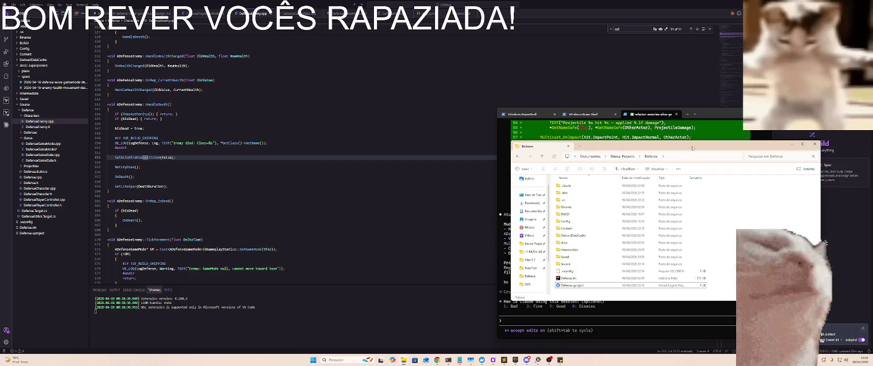
mouse_move(691, 148)
left_mouse_down()
mouse_move(580, 117)
mouse_move(464, 70)
mouse_move(328, 102)
mouse_move(371, 135)
mouse_move(392, 180)
mouse_move(386, 197)
mouse_move(363, 163)
mouse_move(379, 109)
mouse_move(340, 109)
mouse_move(376, 163)
mouse_move(369, 195)
mouse_move(382, 190)
mouse_move(374, 138)
mouse_move(390, 132)
mouse_move(375, 131)
left_mouse_up()
left_click(550, 169)
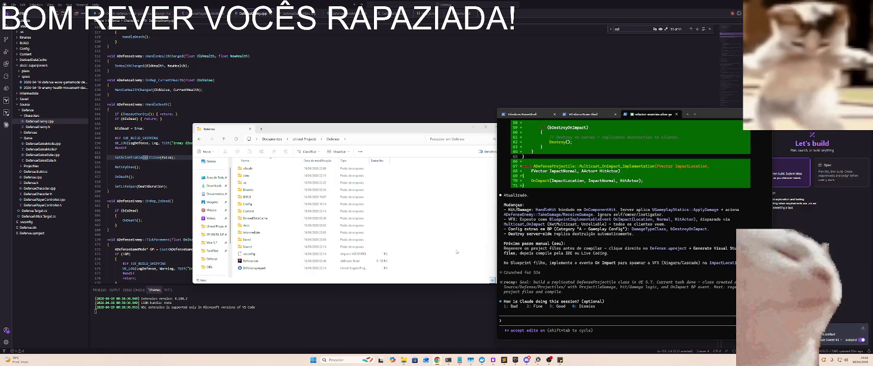
- Regenerate Defense.uproject's Visual Studio project files again, then bring up the Unreal Insights window
left_click(262, 269)
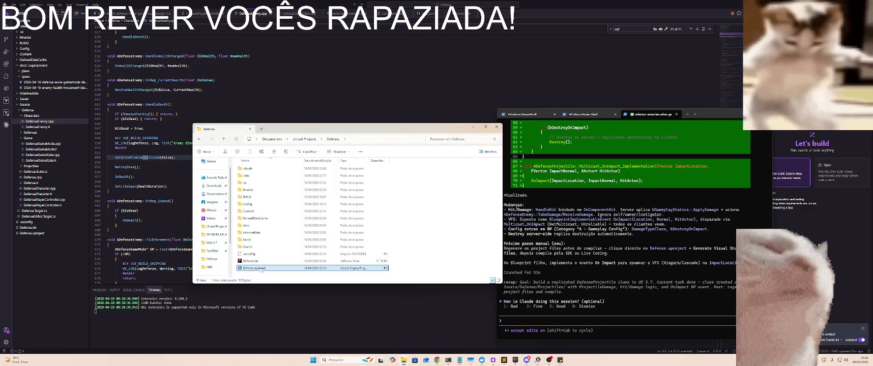
right_click(268, 184)
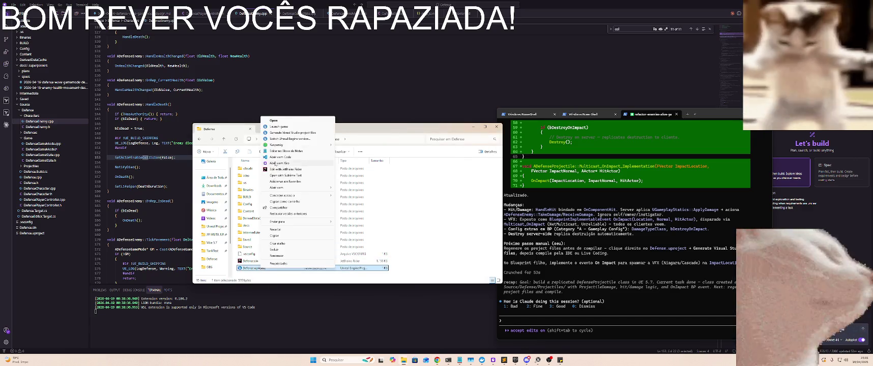
left_click(284, 133)
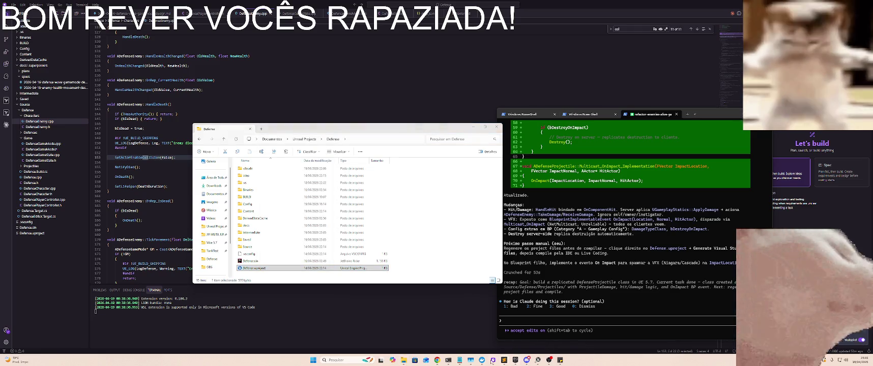
mouse_move(538, 360)
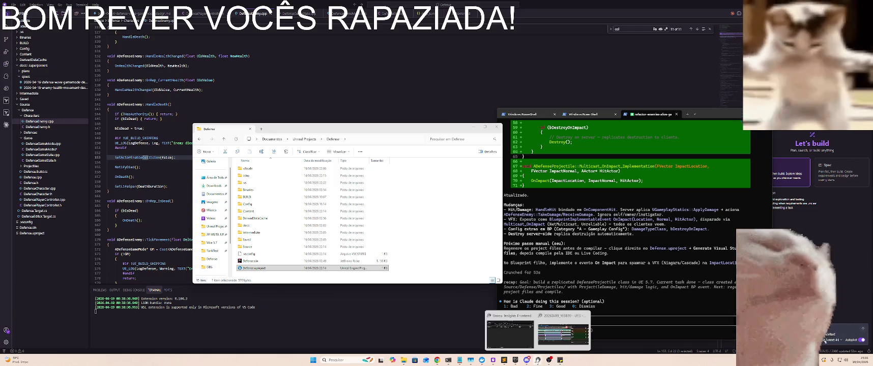
left_click(552, 328)
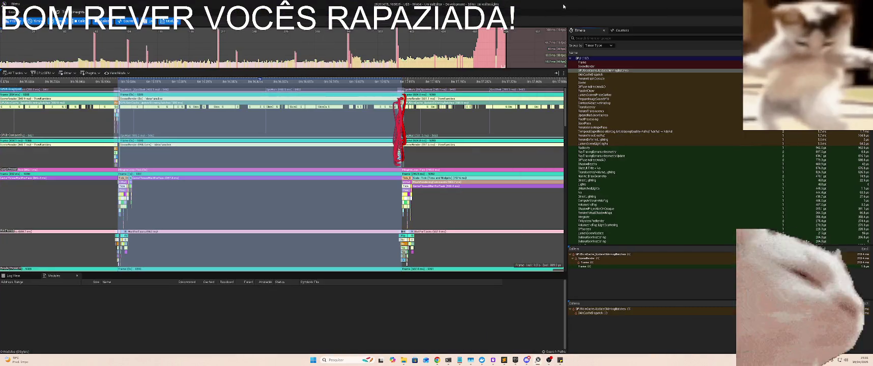
- Review Unreal Insights' stored traces and the live desktop session, then close Insights
key("alt+Tab")
left_click(329, 127)
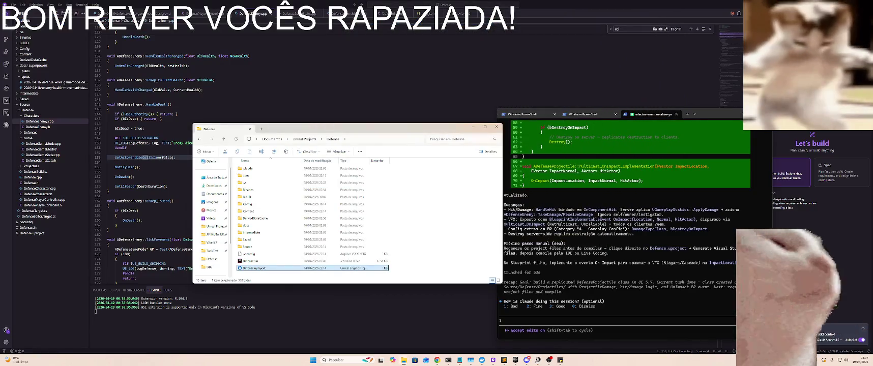
left_click(548, 360)
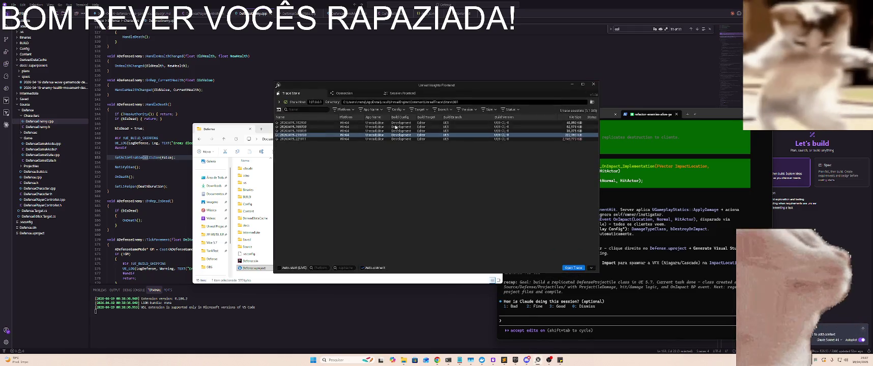
left_click_drag(395, 124, 376, 142)
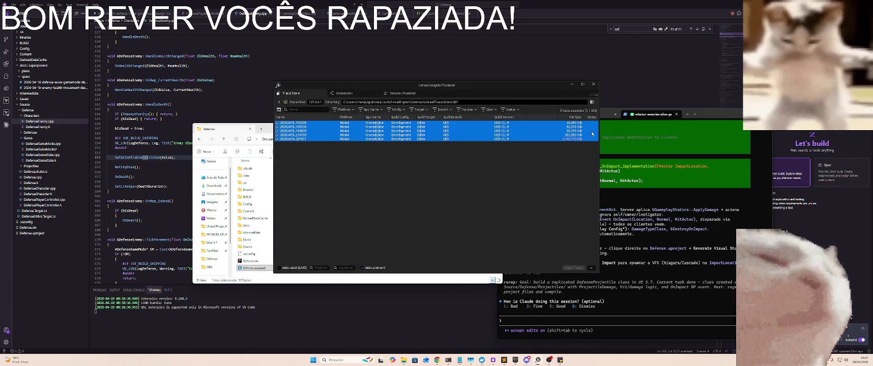
left_click(495, 186)
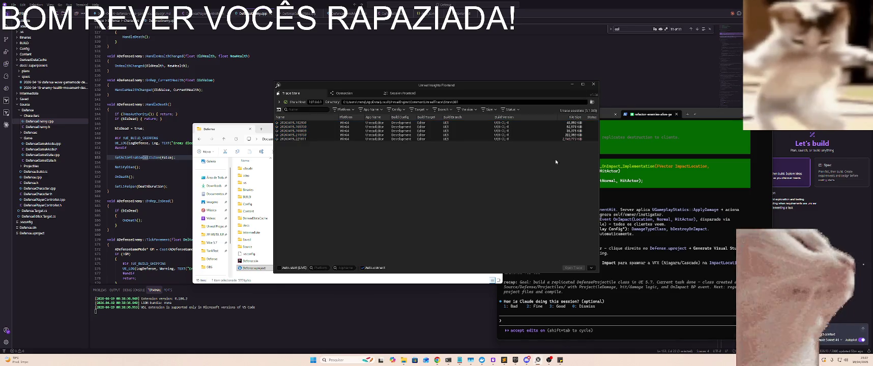
left_click(386, 94)
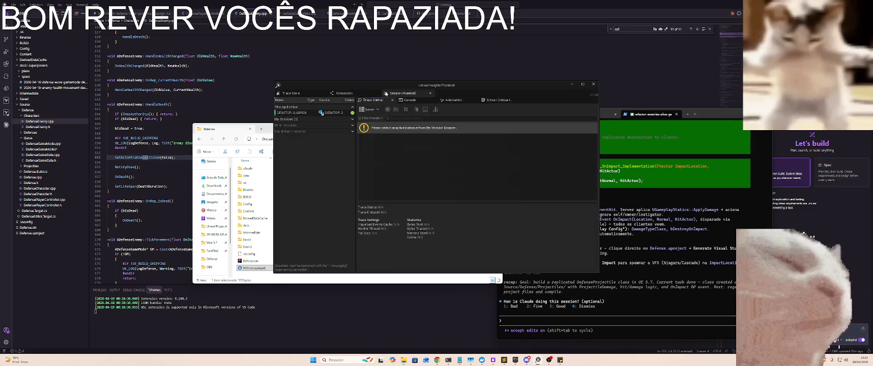
left_click(309, 113)
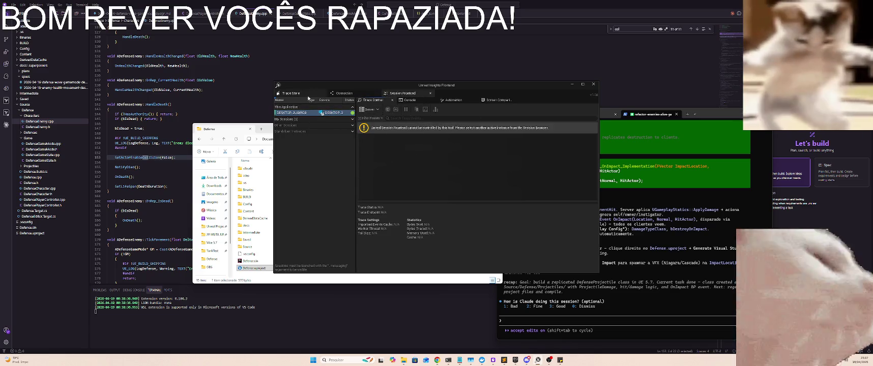
left_click(291, 93)
left_click(573, 84)
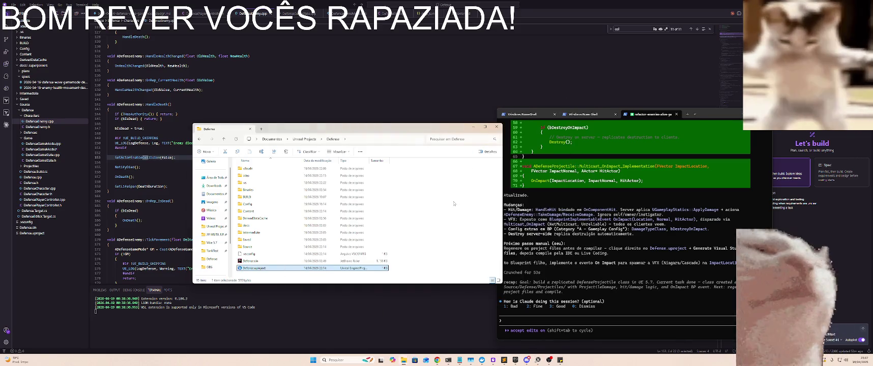
- Select Defense.uproject and bring up its context menu for generating Visual Studio project files
left_click(254, 268)
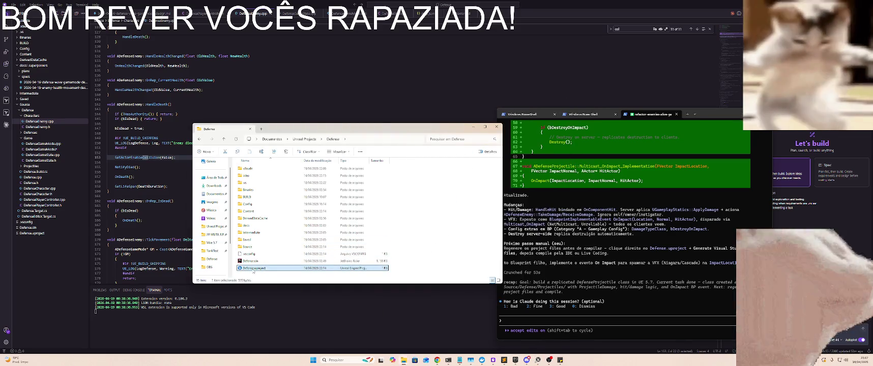
right_click(254, 268)
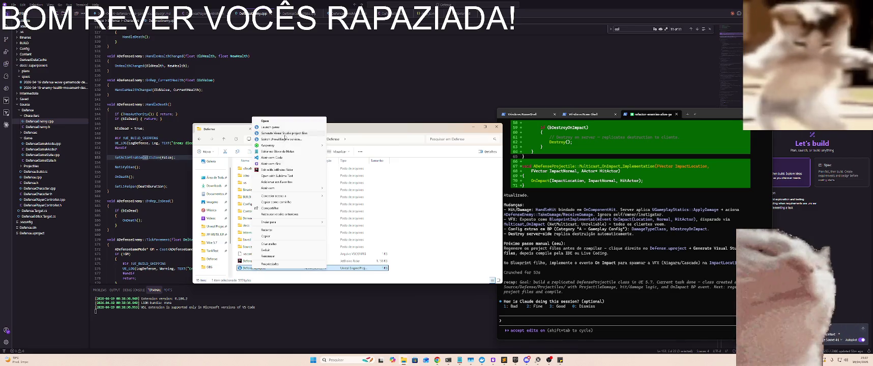
key("Escape")
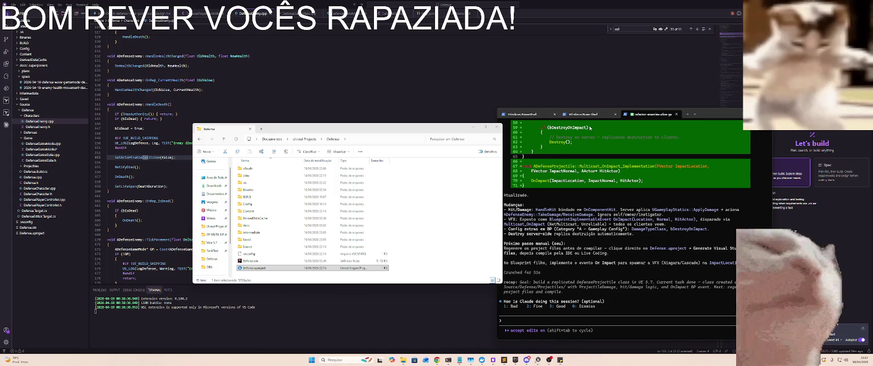
- Open Defense.sln in Rider and show the Processes popup while projects load
left_click(260, 261)
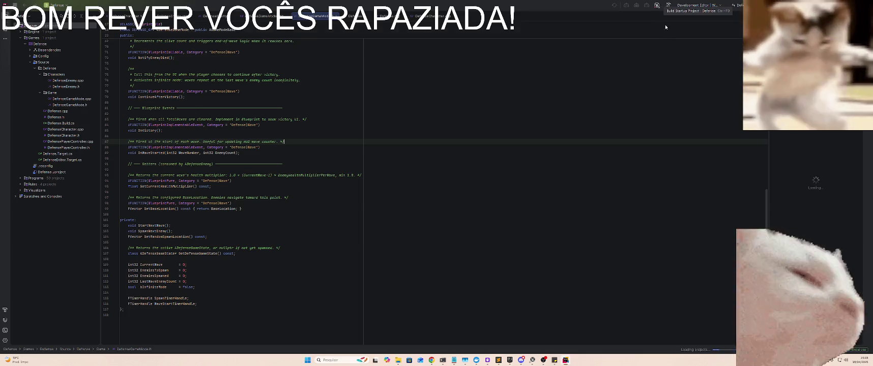
left_click(657, 6)
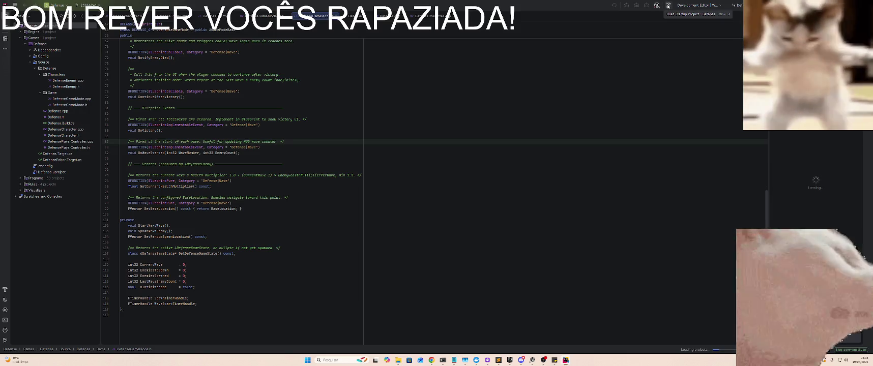
left_click(666, 98)
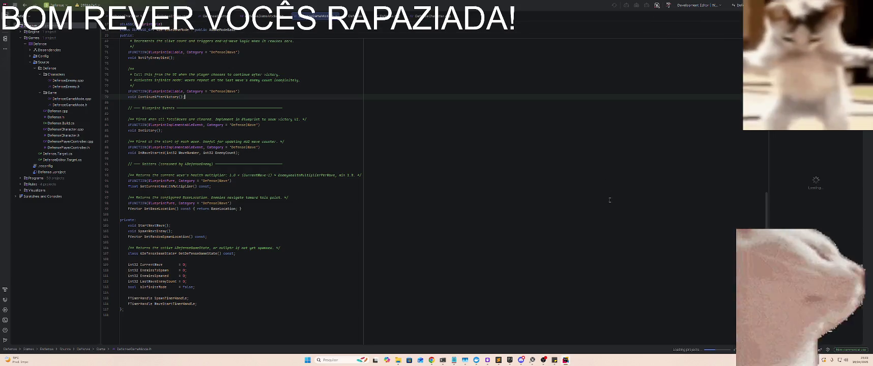
left_click(688, 350)
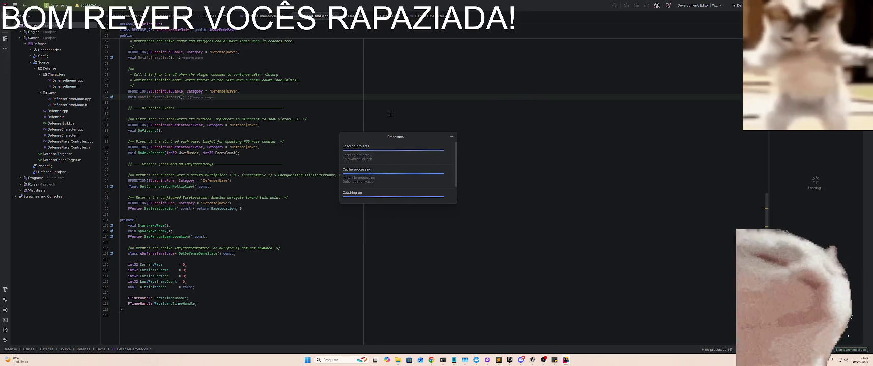
- Build the solution with Ctrl+Shift+B until DefenseEditor reports Build succeeded
scroll(399, 172, "down", 1)
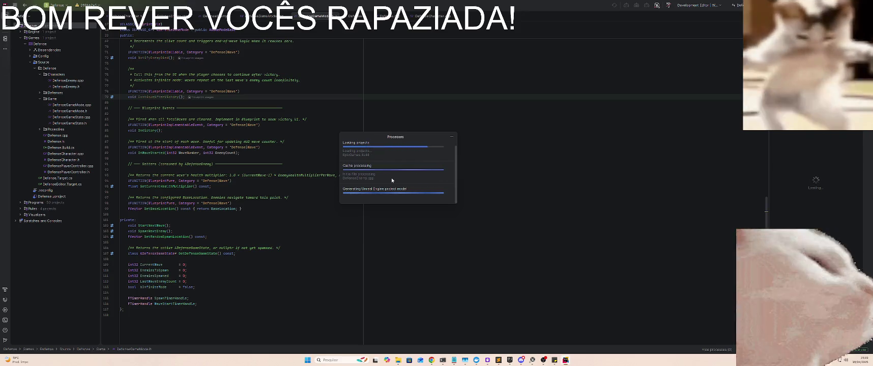
key("ctrl+shift+b")
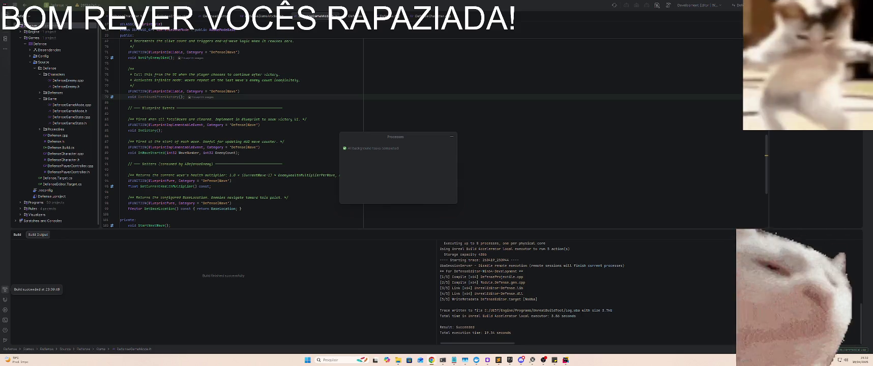
- Rebuild the Defense project in Rider (succeeds in 5.72 s), then return to the Defense folder window
left_click(364, 185)
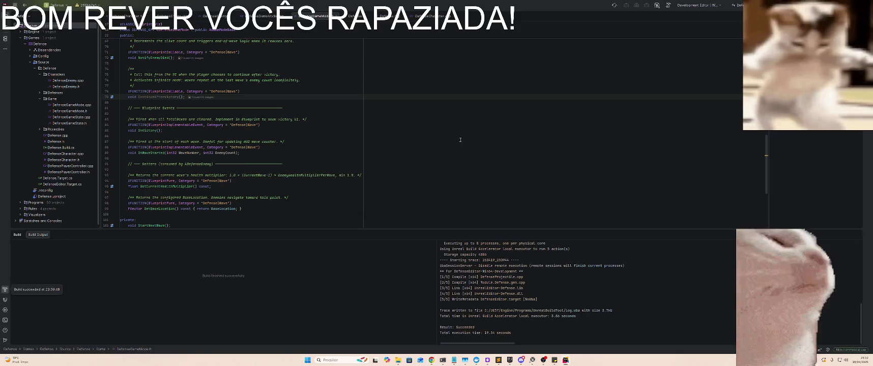
left_click(667, 5)
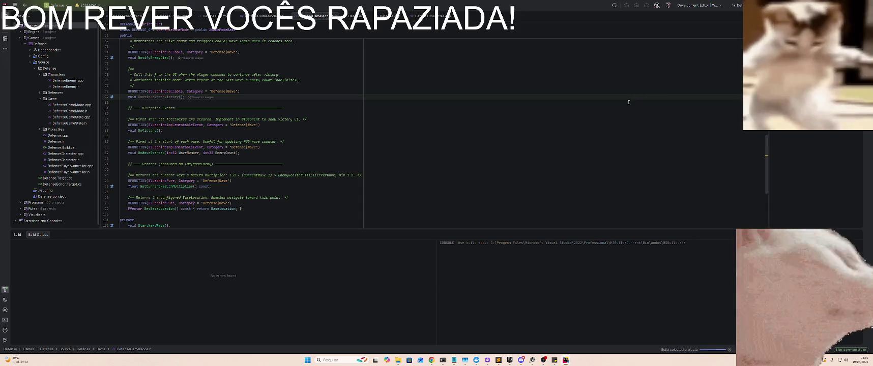
left_click(701, 350)
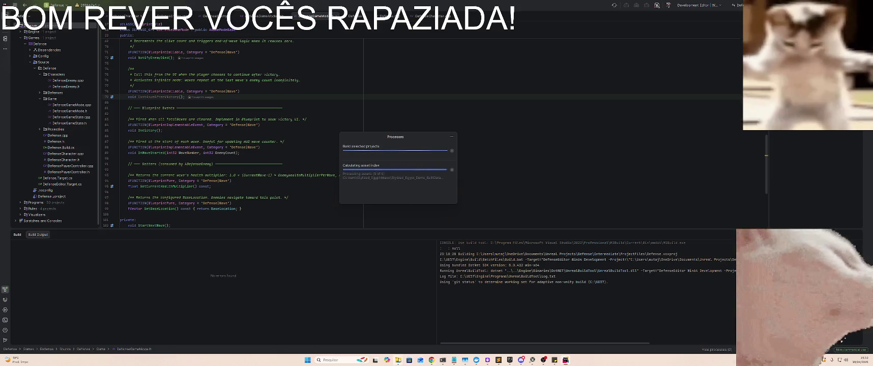
mouse_move(397, 360)
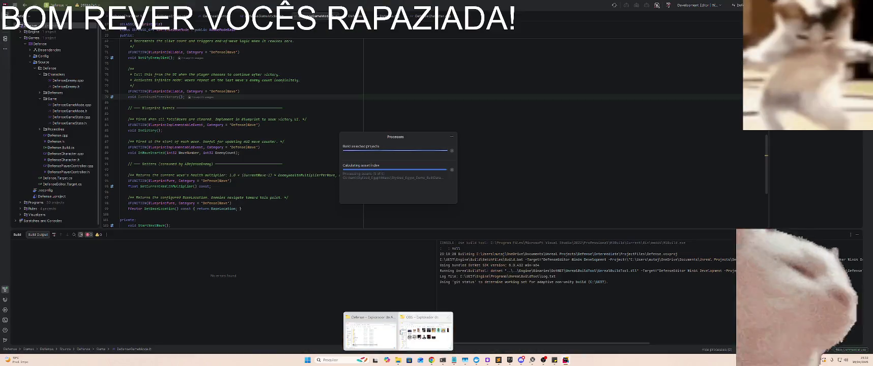
left_click(370, 330)
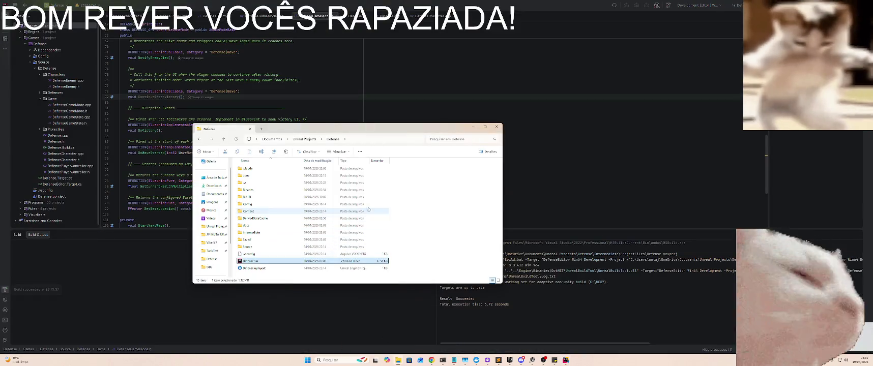
- Open Defense.uproject in Unreal Editor, minimize Rider, and switch back to the Claude Code terminal
left_click(253, 267)
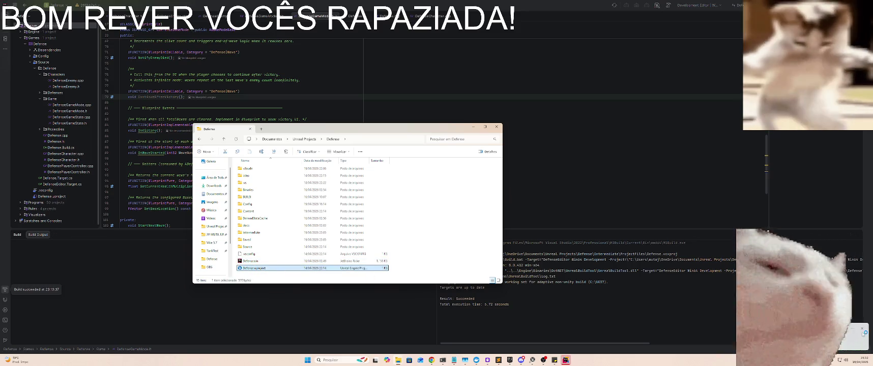
double_click(253, 267)
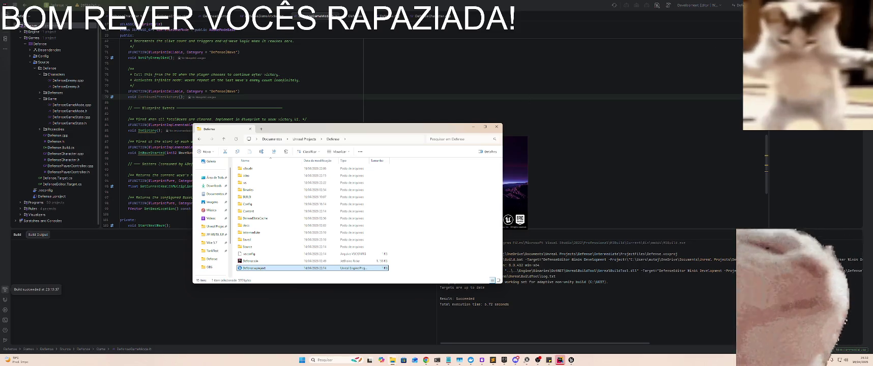
left_click(559, 360)
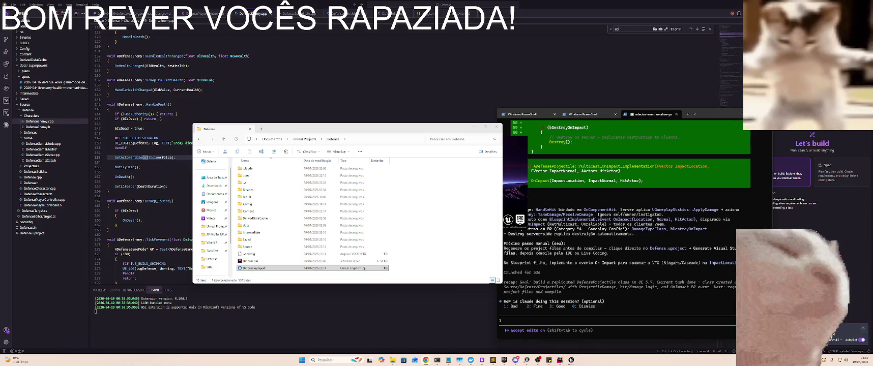
left_click(683, 221)
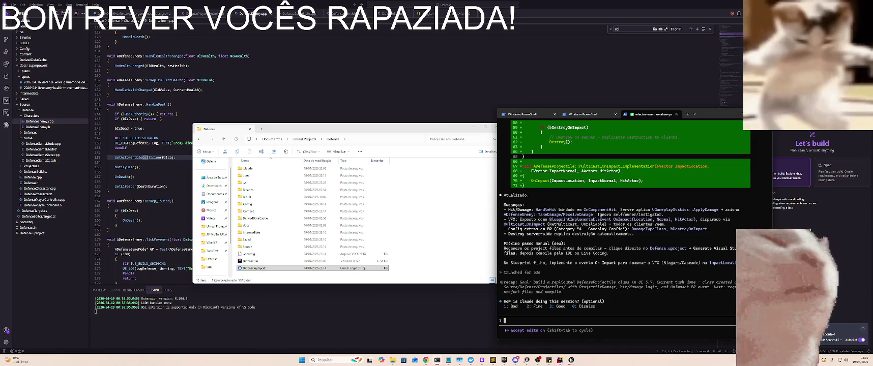